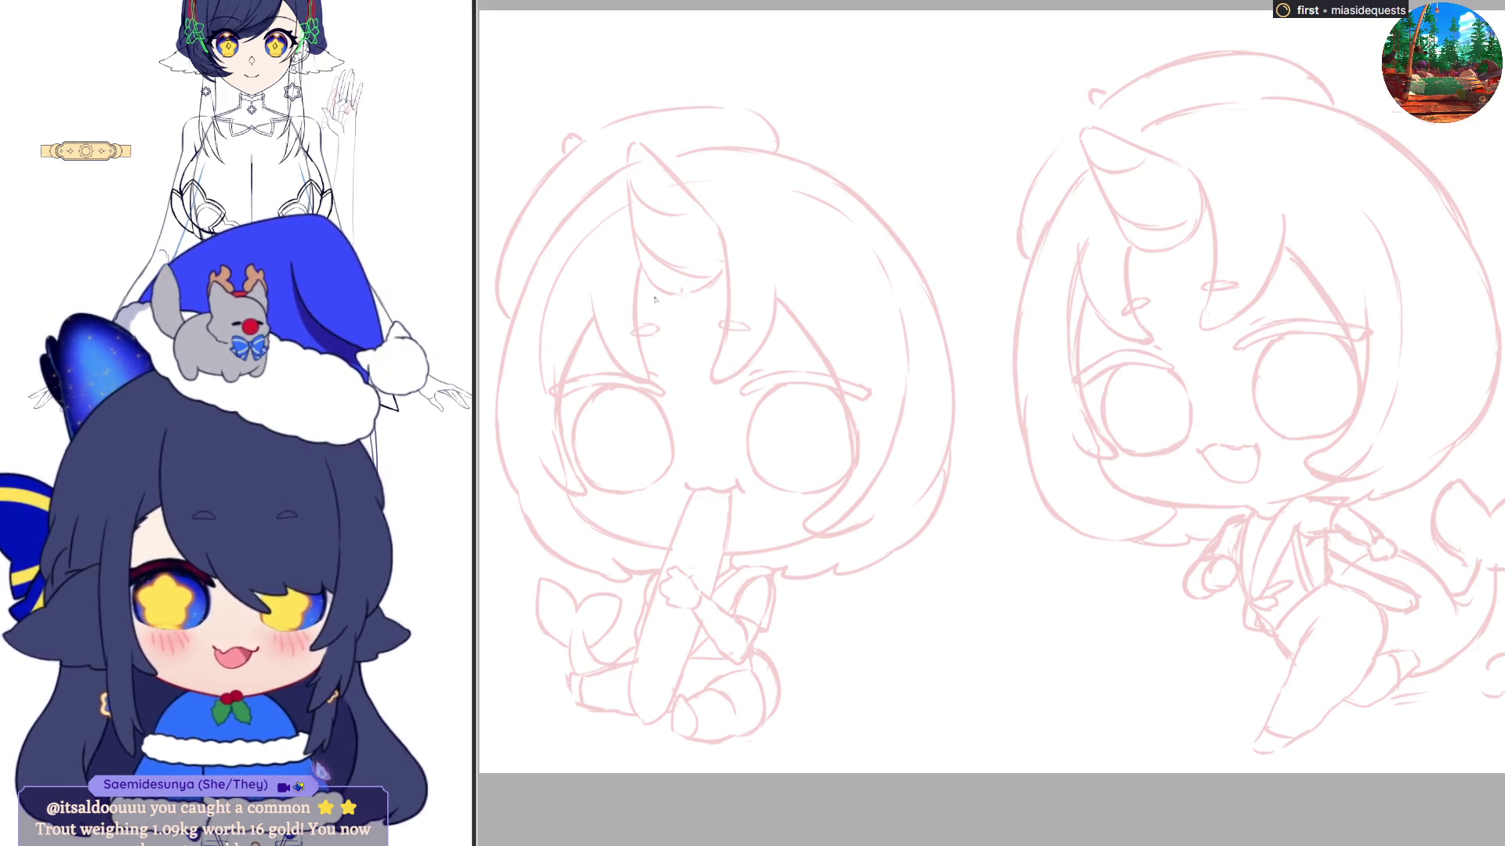
On the mirrored canvas, ink the curved hair outline beside the horn, redrawing until clean
{"action": "key", "text": "h"}
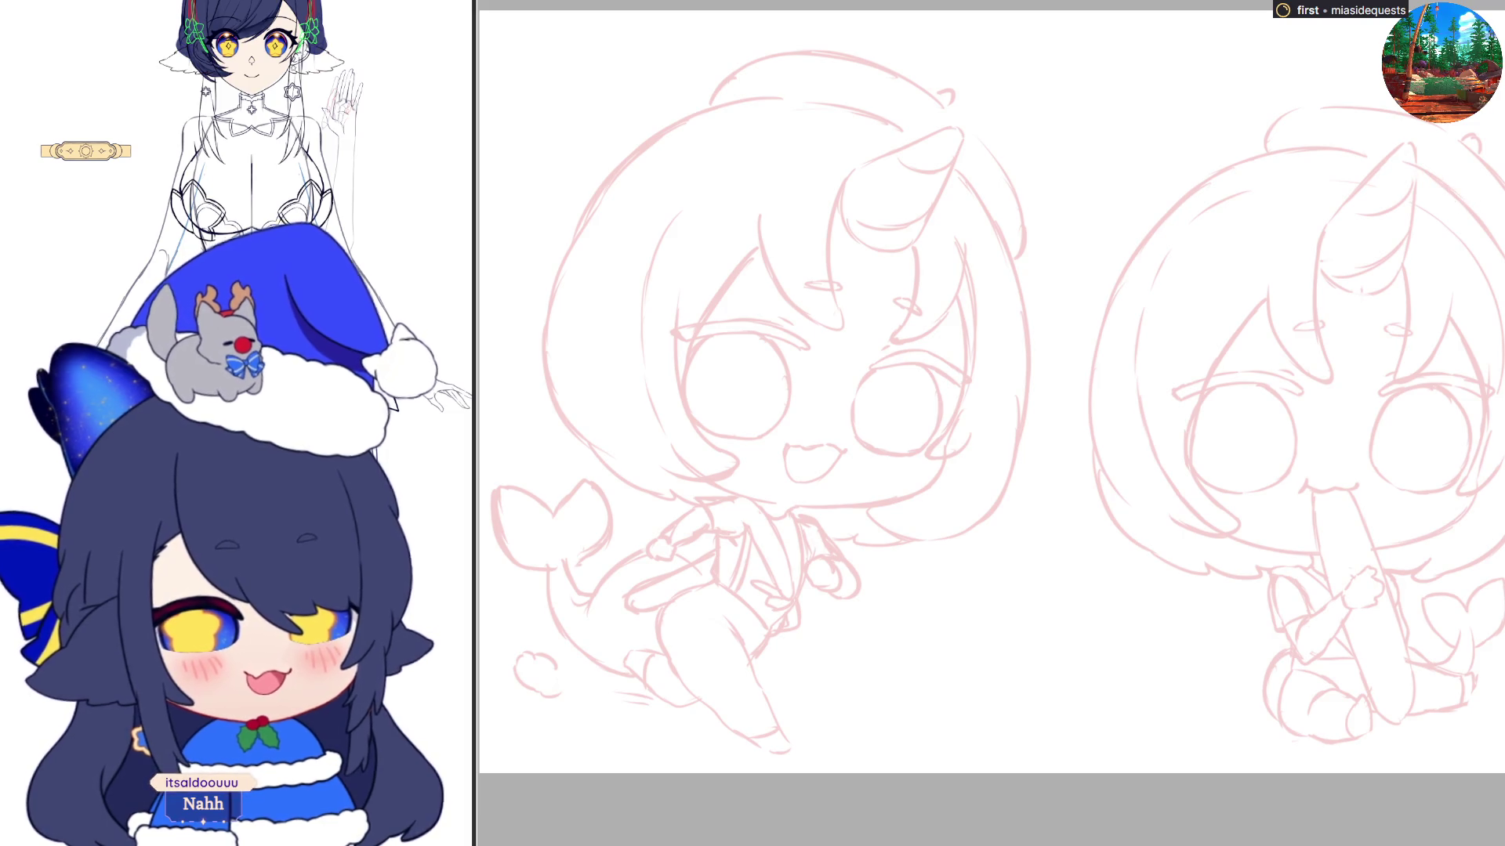
{"action": "left_click_drag", "start_coordinate": [1418, 168], "coordinate": [1474, 214]}
{"action": "key", "text": "ctrl+z"}
{"action": "left_click_drag", "start_coordinate": [1417, 167], "coordinate": [1503, 275]}
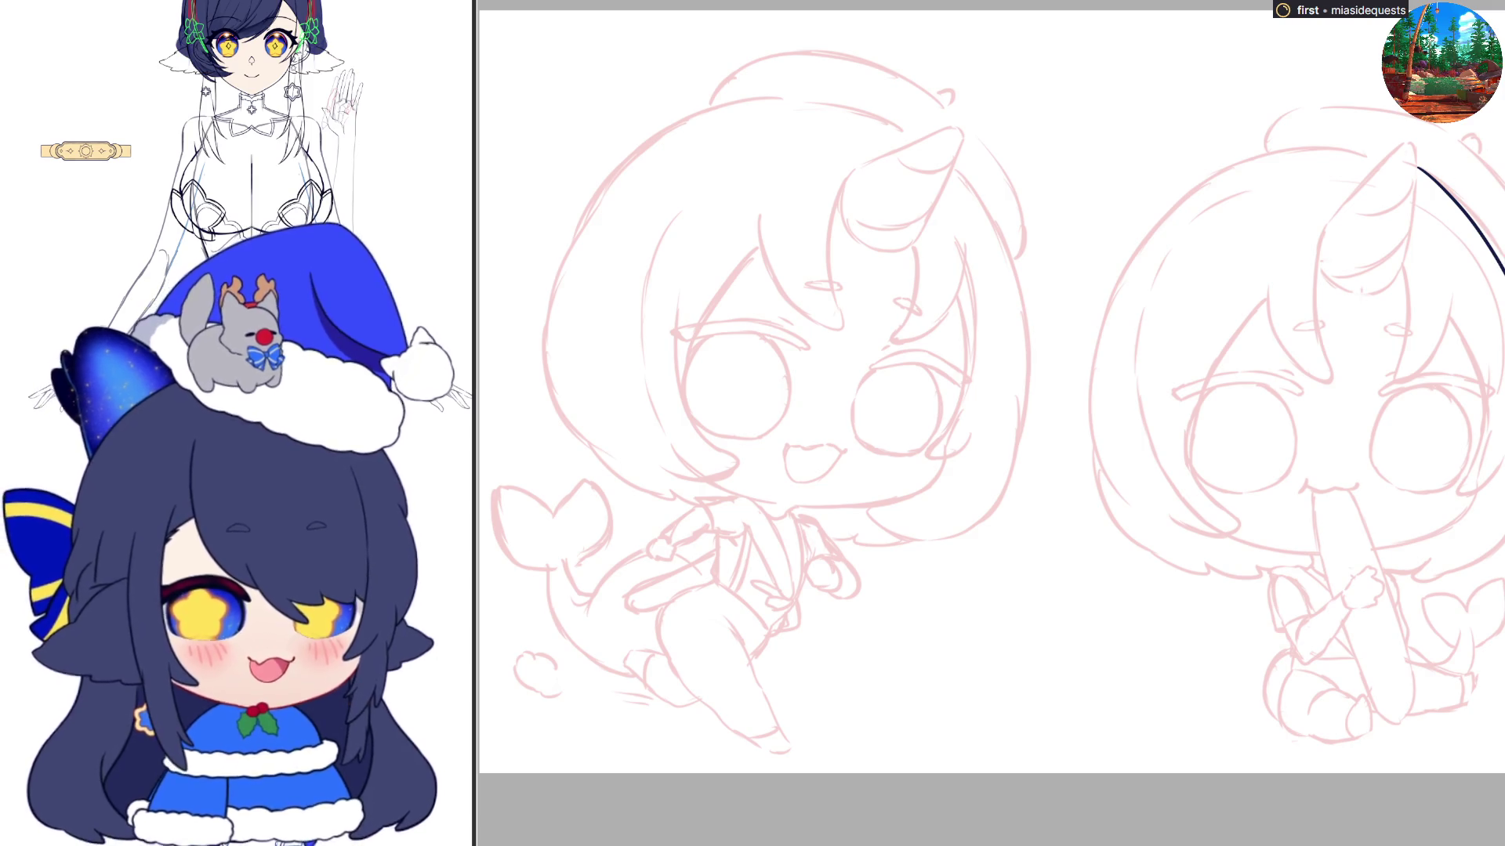
{"action": "key", "text": "ctrl+z"}
{"action": "left_click_drag", "start_coordinate": [1417, 164], "coordinate": [1502, 276]}
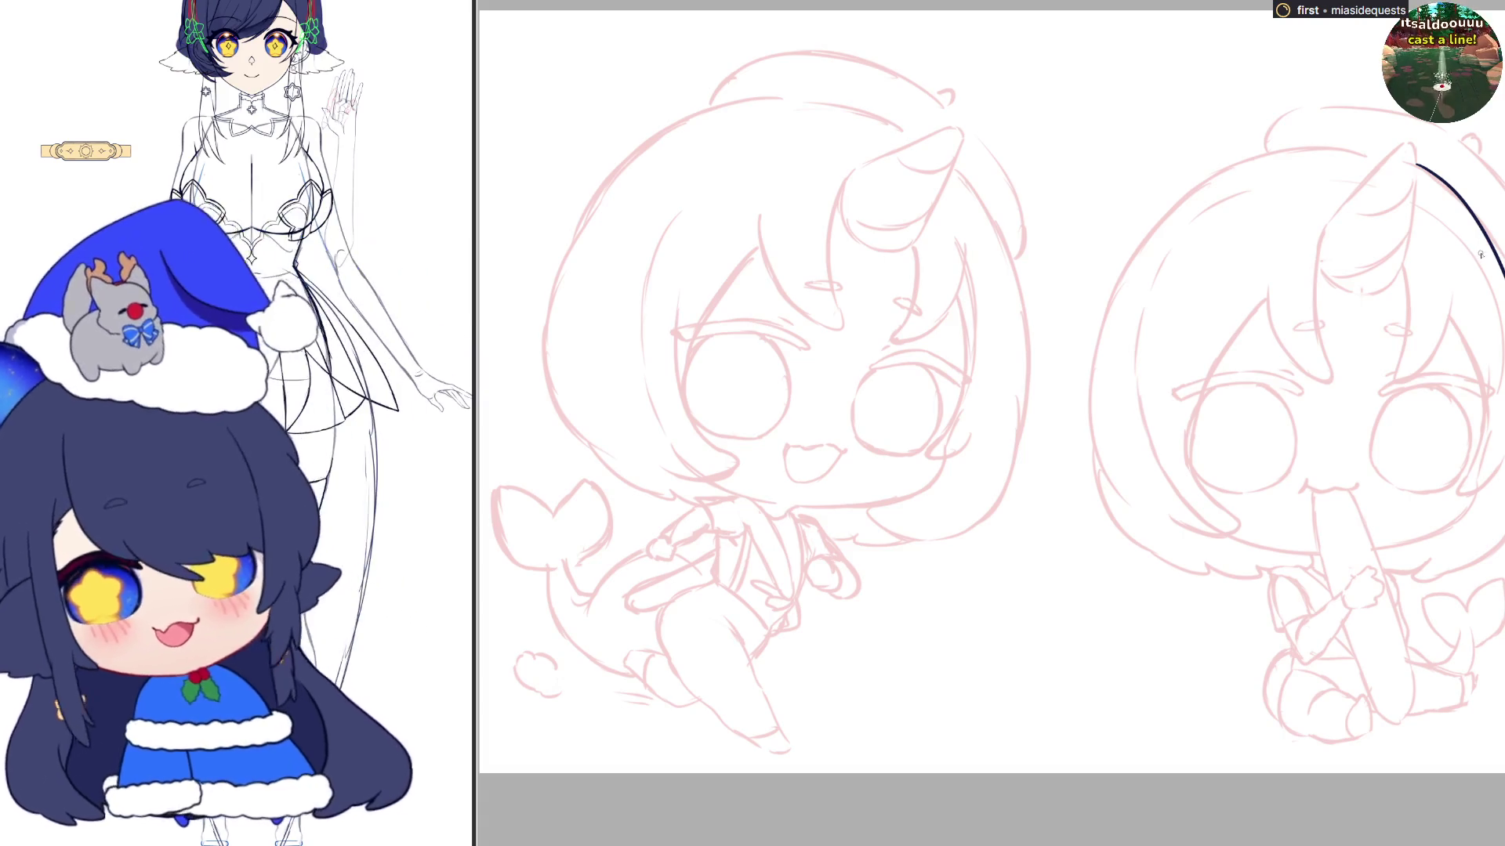
{"action": "key", "text": "ctrl+z"}
{"action": "left_click_drag", "start_coordinate": [1417, 166], "coordinate": [1465, 207]}
{"action": "key", "text": "ctrl+z"}
{"action": "left_click_drag", "start_coordinate": [1414, 164], "coordinate": [1503, 259]}
{"action": "key", "text": "ctrl+z"}
{"action": "left_click_drag", "start_coordinate": [1417, 165], "coordinate": [1503, 259]}
{"action": "key", "text": "ctrl+z"}
{"action": "left_click_drag", "start_coordinate": [1415, 165], "coordinate": [1503, 244]}
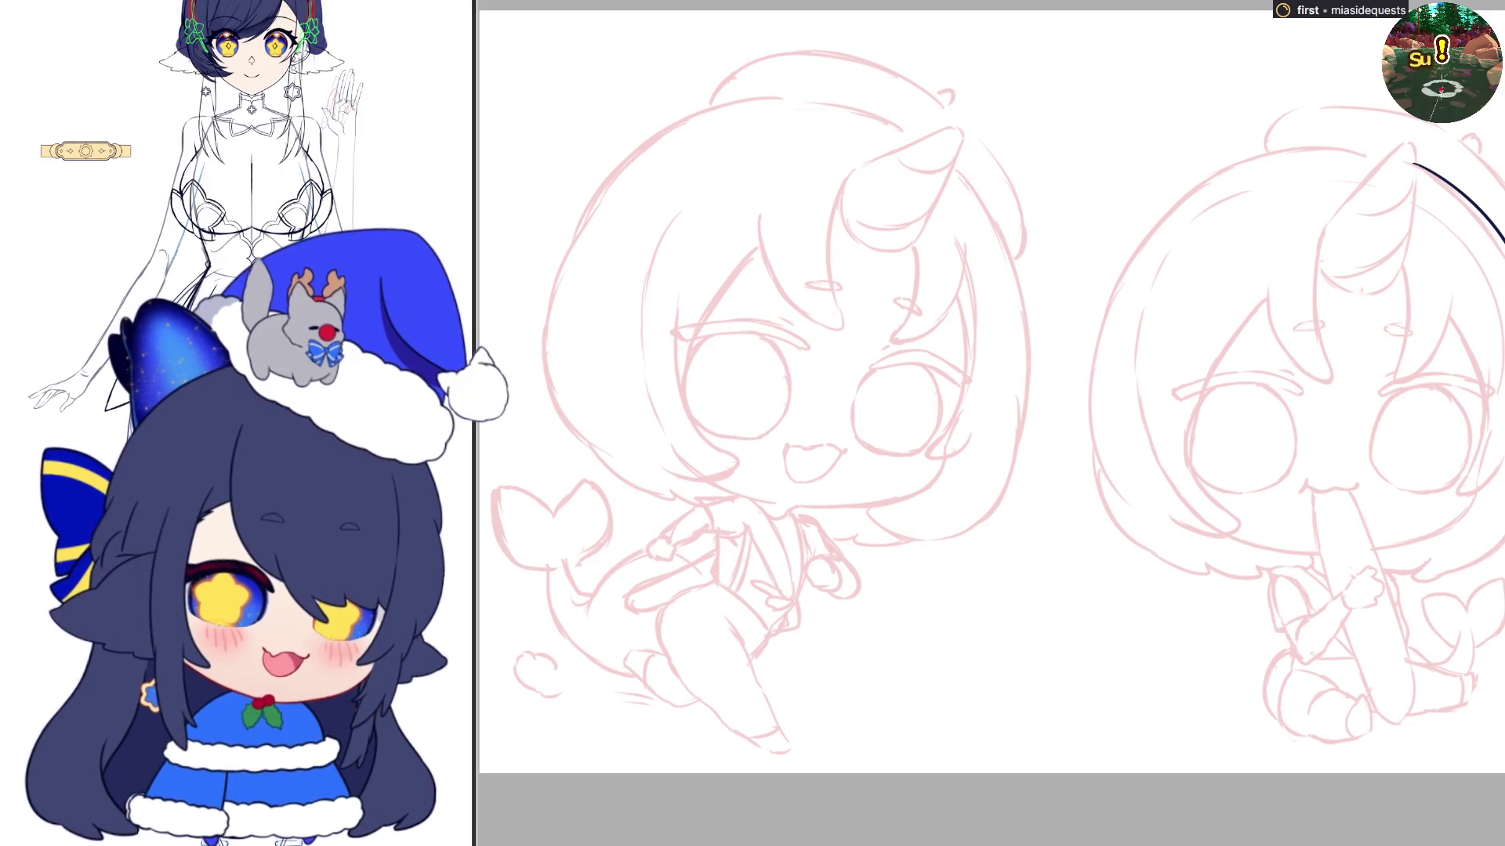
{"action": "key", "text": "ctrl+z"}
{"action": "left_click_drag", "start_coordinate": [1412, 163], "coordinate": [1503, 243]}
Check the hair line in both orientations and nudge it slightly with free transform
{"action": "key", "text": "h"}
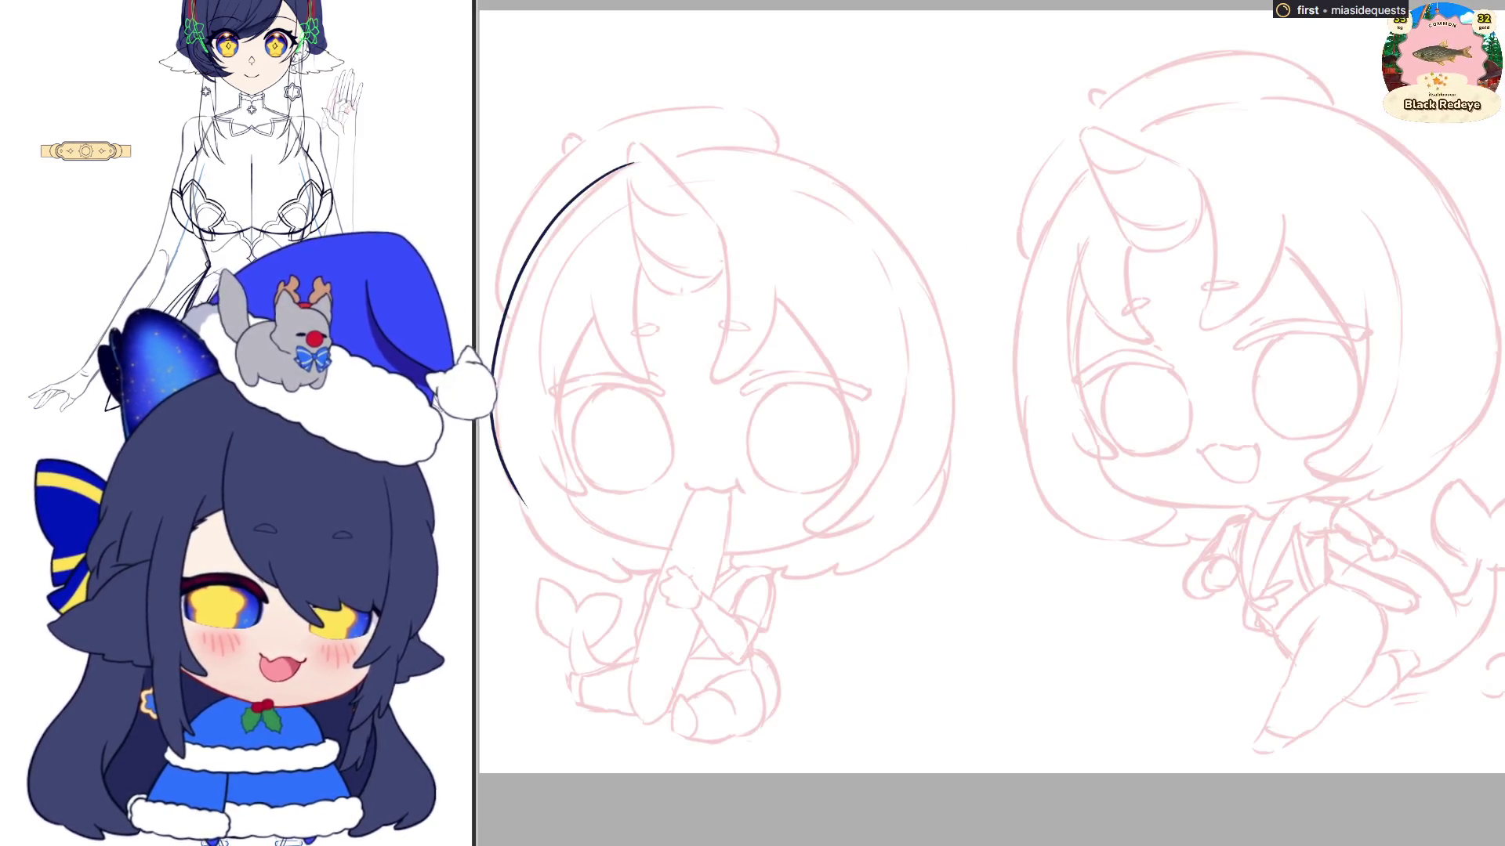
{"action": "key", "text": "h"}
{"action": "key", "text": "ctrl+t"}
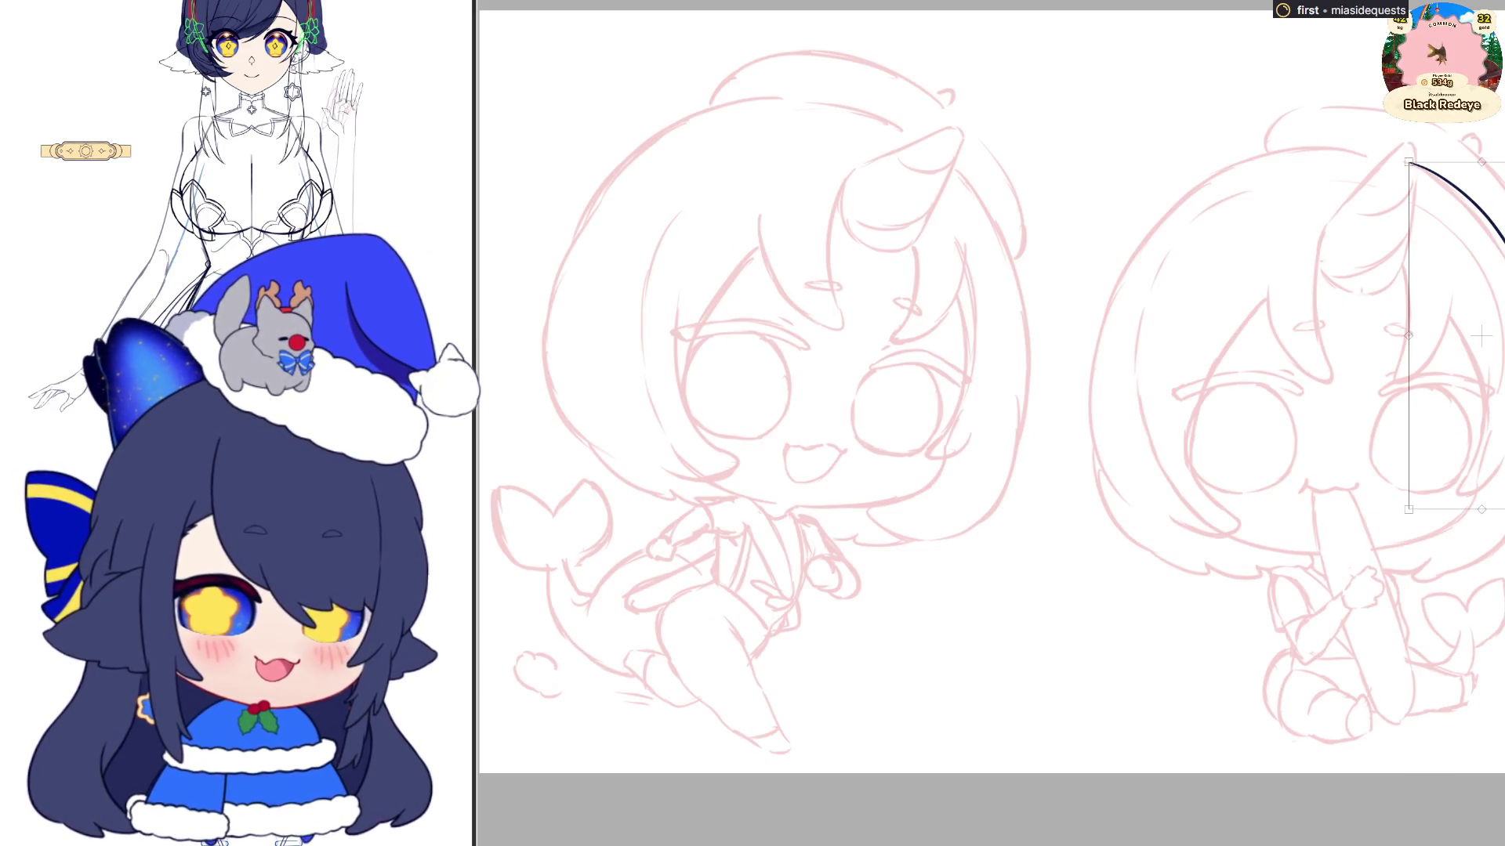
{"action": "left_click_drag", "start_coordinate": [1481, 337], "coordinate": [1478, 340]}
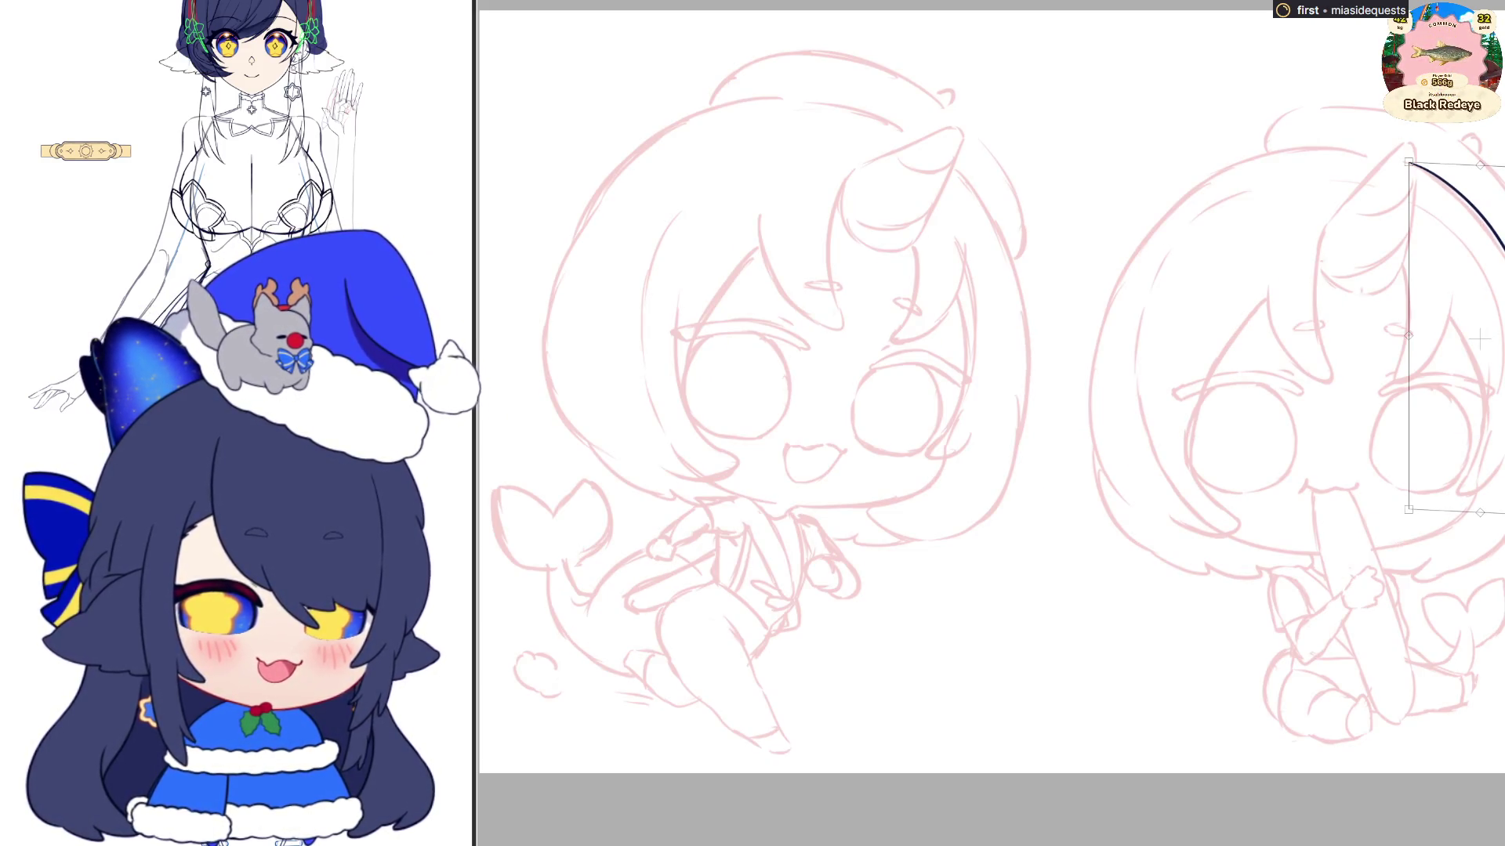
{"action": "key", "text": "Return"}
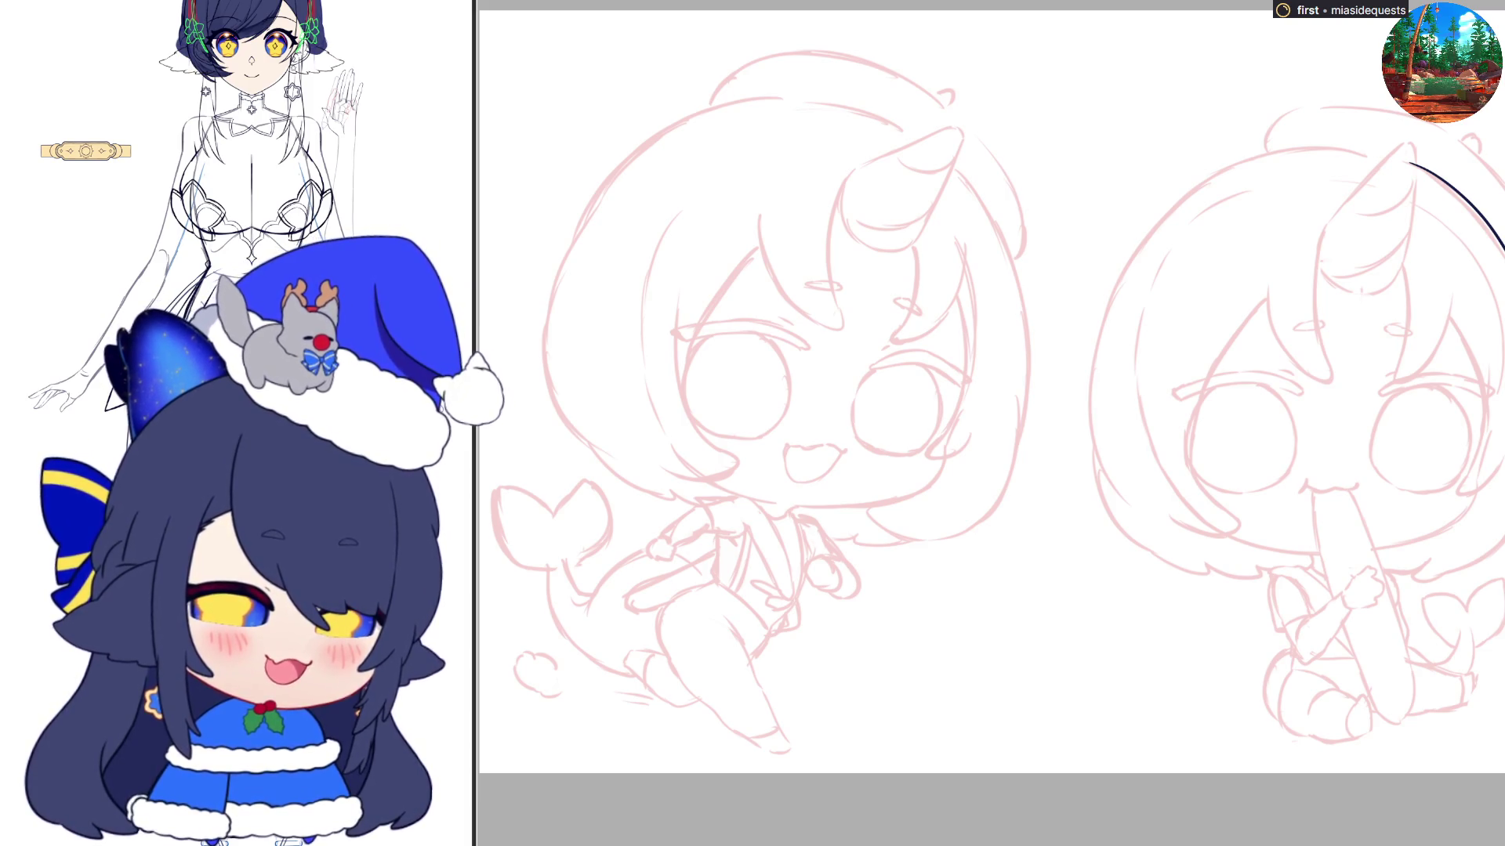
Extend the hair outline down to a hooked end curving toward the cheek
{"action": "left_click_drag", "start_coordinate": [1497, 517], "coordinate": [1434, 567]}
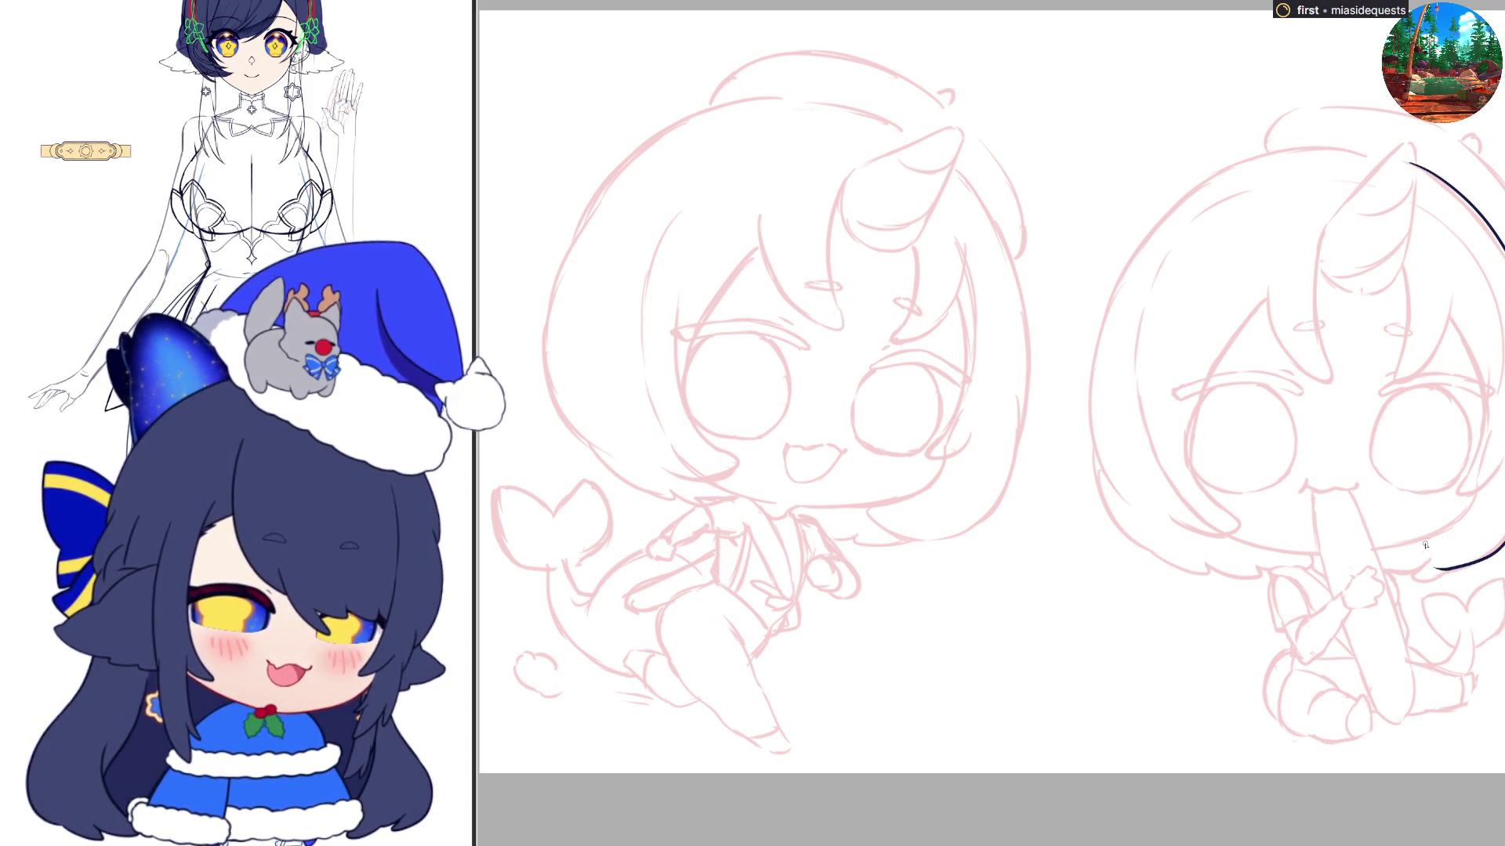
{"action": "key", "text": "h"}
{"action": "key", "text": "ctrl+z"}
{"action": "left_click_drag", "start_coordinate": [521, 505], "coordinate": [566, 562]}
{"action": "key", "text": "ctrl+z"}
{"action": "mouse_move", "coordinate": [518, 496]}
{"action": "left_mouse_down"}
{"action": "mouse_move", "coordinate": [552, 550]}
{"action": "mouse_move", "coordinate": [599, 571]}
{"action": "left_mouse_up"}
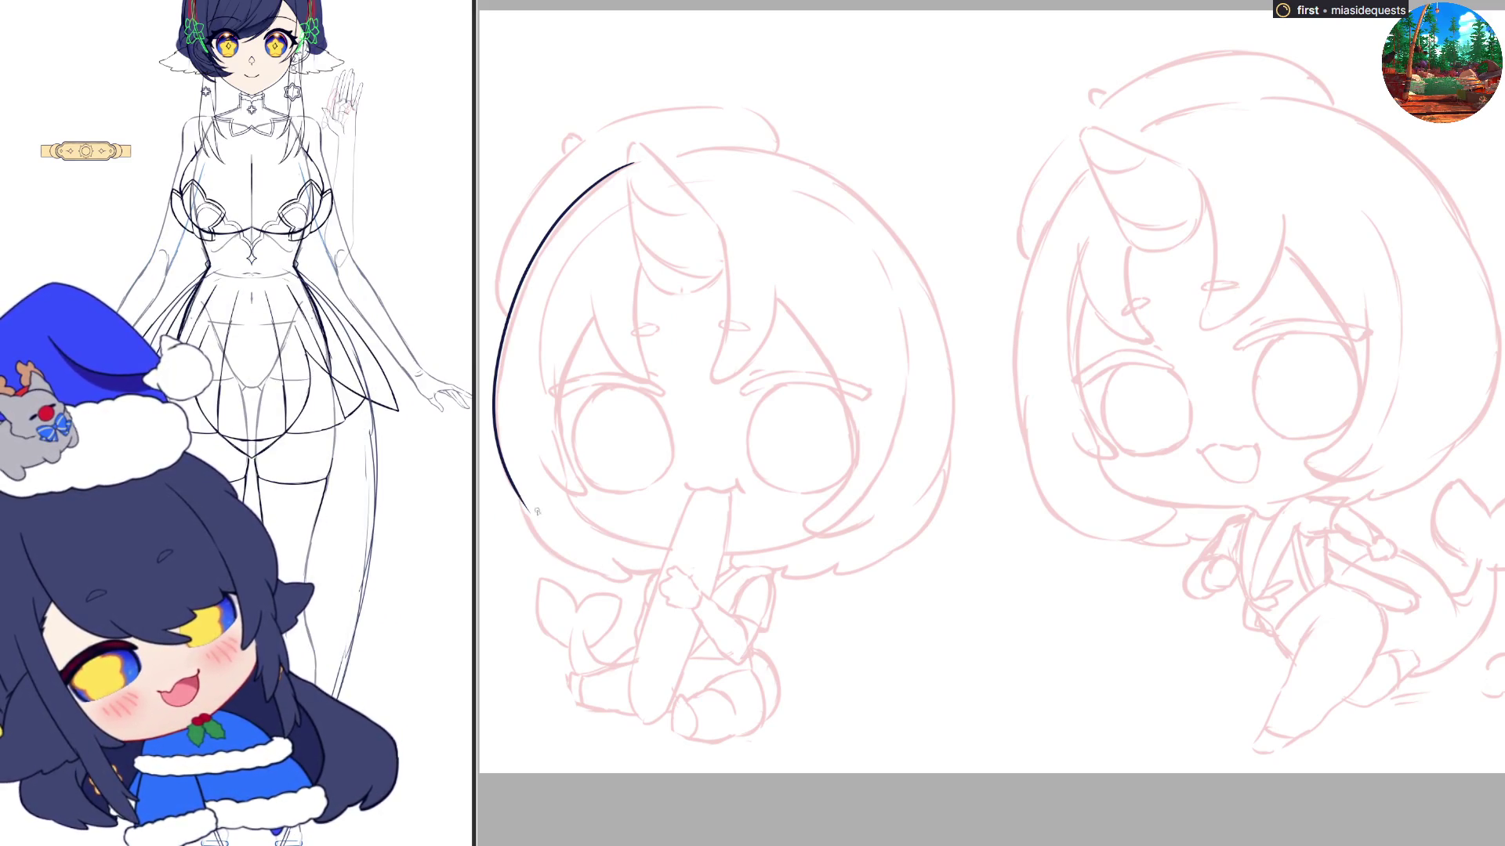
{"action": "key", "text": "ctrl+z"}
{"action": "mouse_move", "coordinate": [517, 495]}
{"action": "left_mouse_down"}
{"action": "mouse_move", "coordinate": [546, 548]}
{"action": "mouse_move", "coordinate": [623, 582]}
{"action": "mouse_move", "coordinate": [666, 573]}
{"action": "left_mouse_up"}
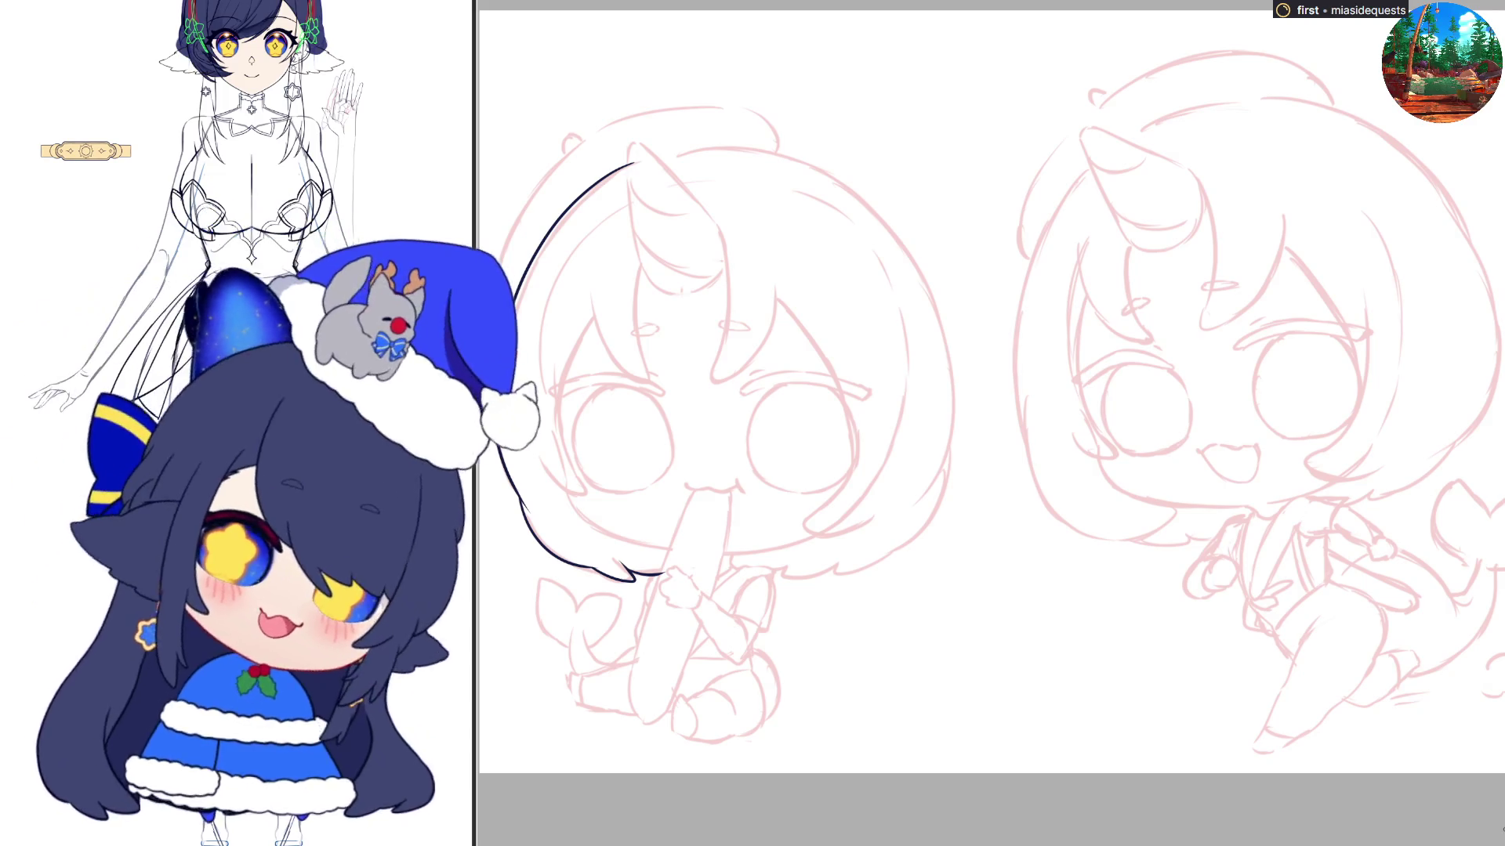
Ink the hair strand lines and the hair's lower curve beside the face
{"action": "key", "text": "m"}
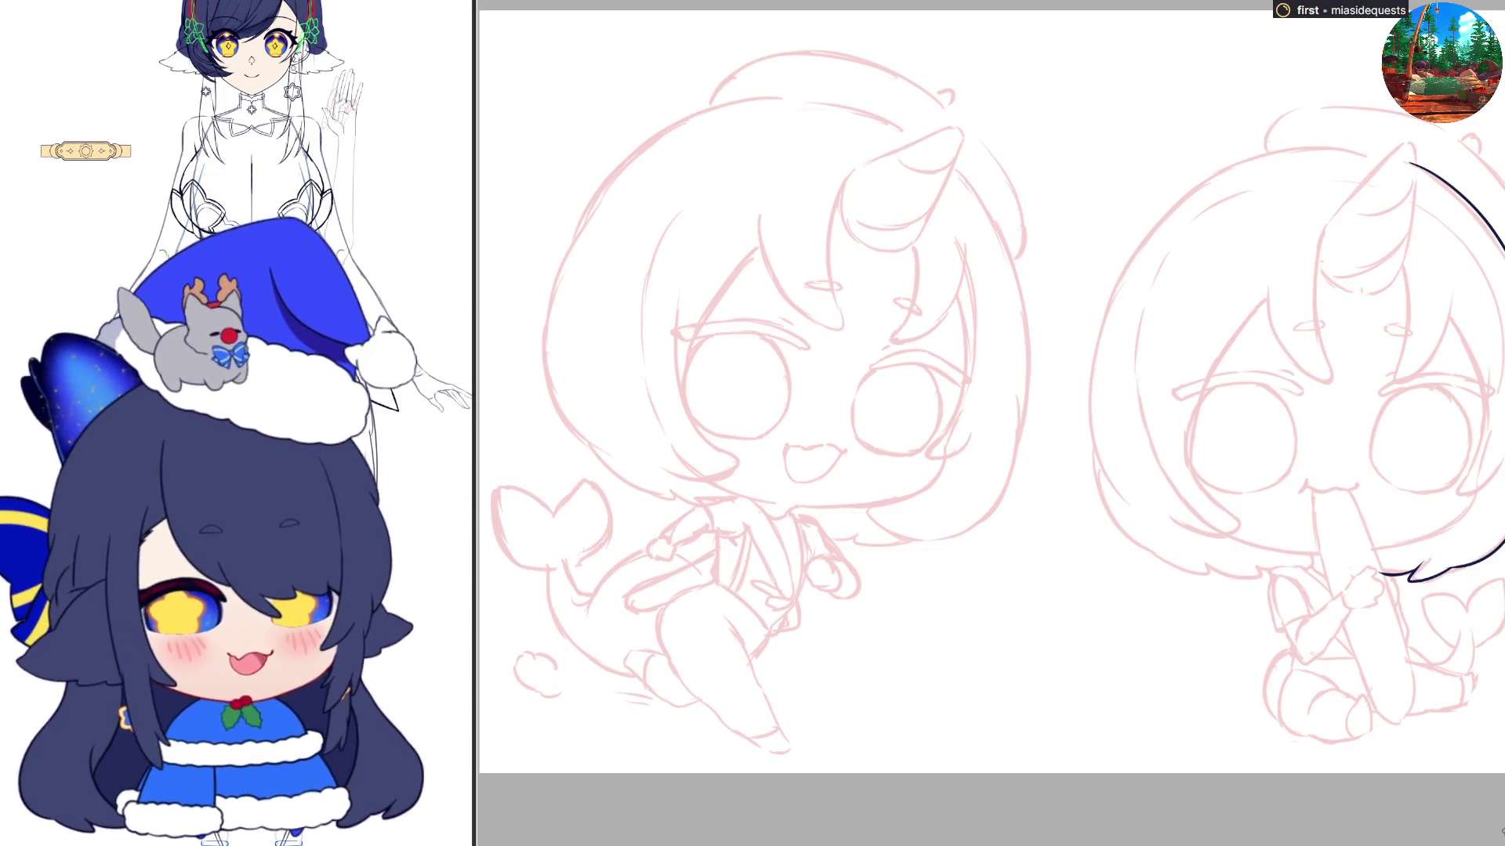
{"action": "left_click_drag", "start_coordinate": [1448, 315], "coordinate": [1481, 443]}
{"action": "key", "text": "ctrl+z"}
{"action": "mouse_move", "coordinate": [1448, 318]}
{"action": "left_mouse_down"}
{"action": "mouse_move", "coordinate": [1481, 444]}
{"action": "mouse_move", "coordinate": [1454, 495]}
{"action": "left_mouse_up"}
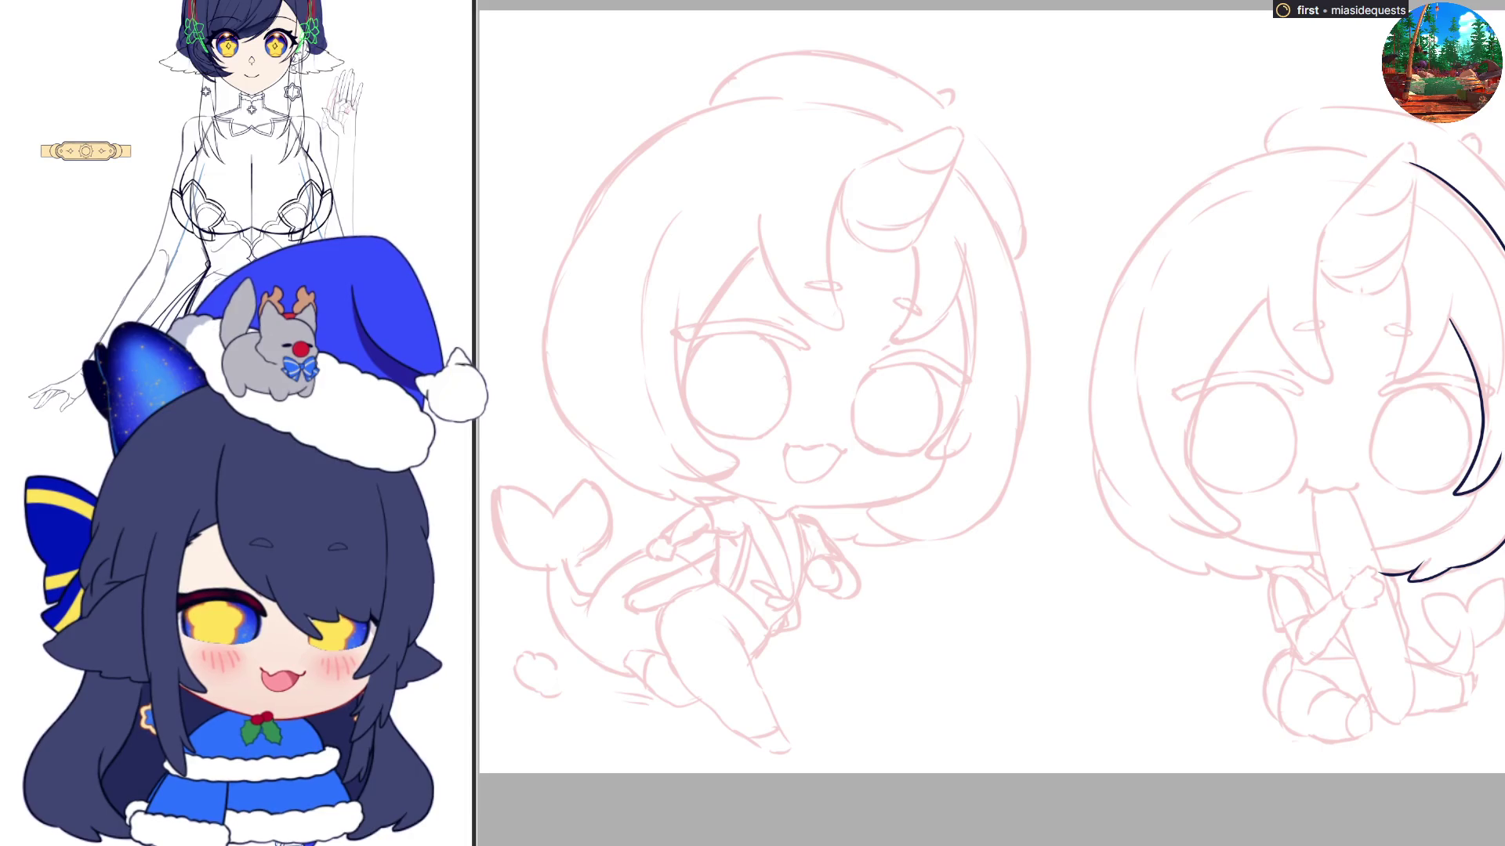
{"action": "key", "text": "h"}
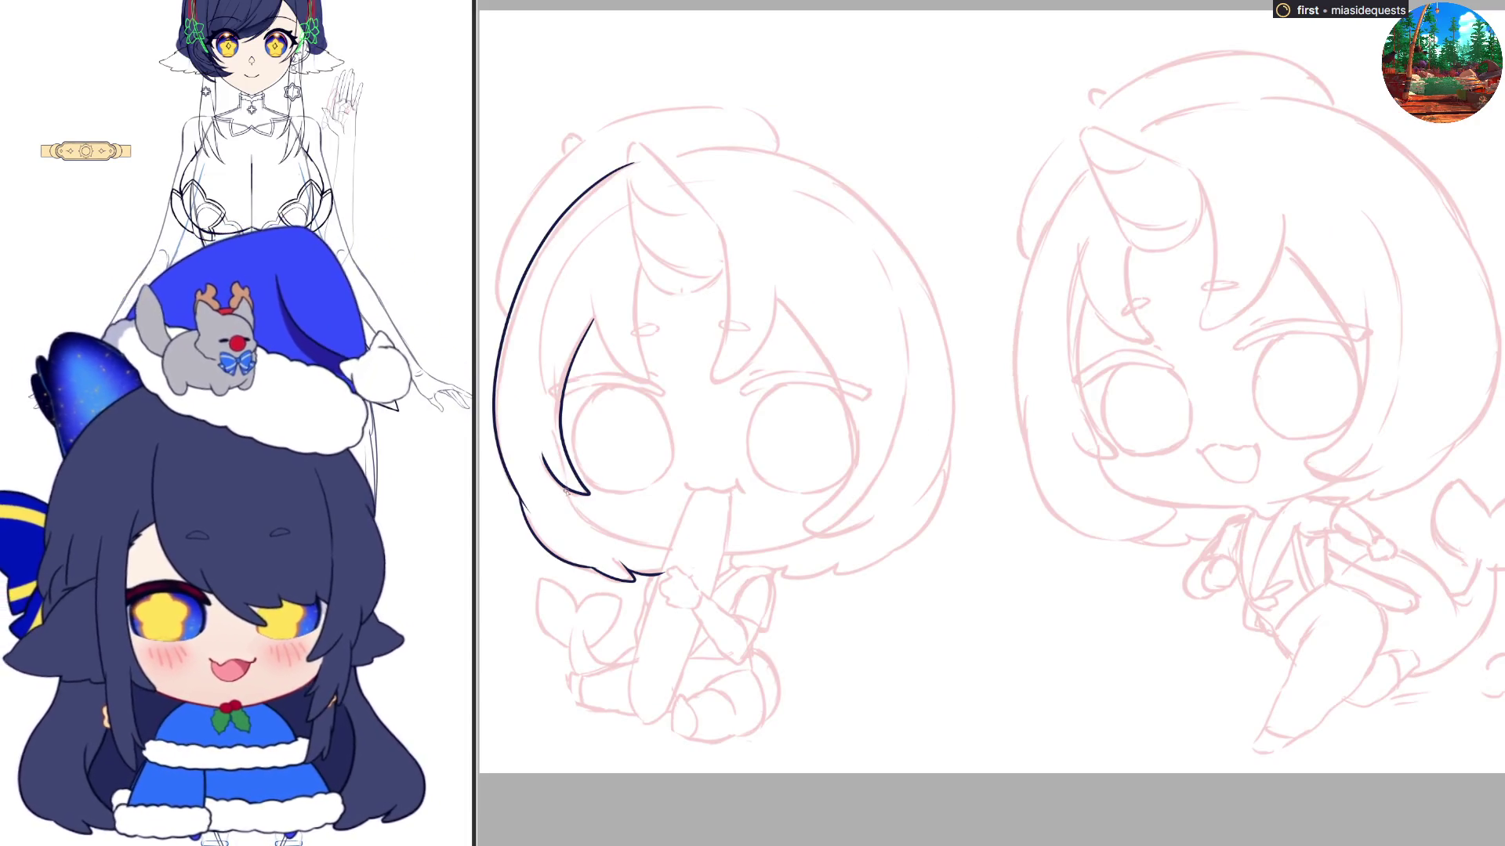
{"action": "mouse_move", "coordinate": [569, 499]}
{"action": "left_mouse_down"}
{"action": "mouse_move", "coordinate": [615, 535]}
{"action": "mouse_move", "coordinate": [670, 541]}
{"action": "left_mouse_up"}
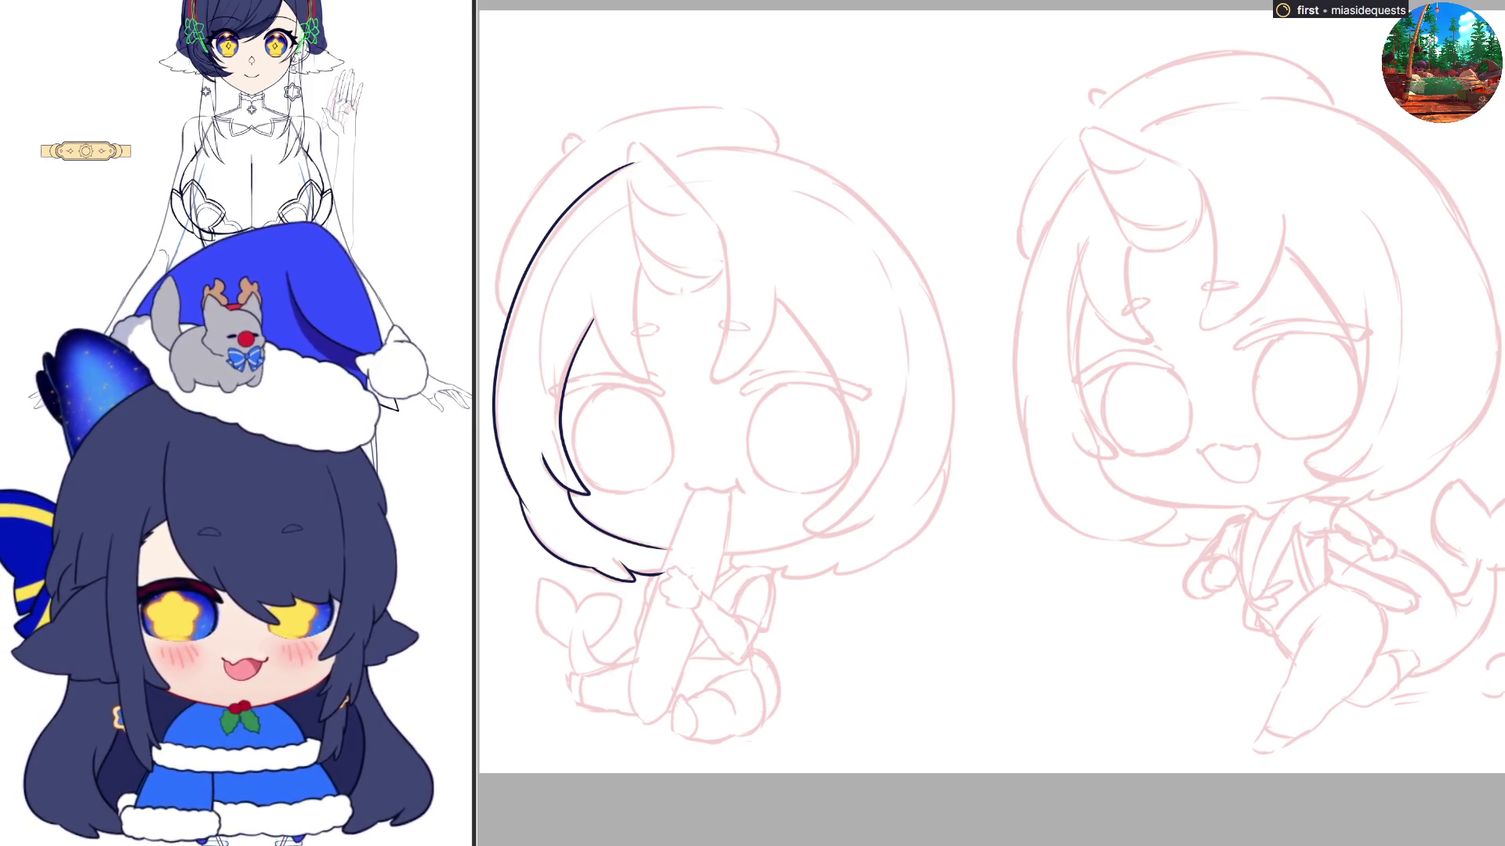
{"action": "key", "text": "h"}
{"action": "left_click_drag", "start_coordinate": [1402, 268], "coordinate": [1408, 348]}
{"action": "key", "text": "ctrl+z"}
{"action": "mouse_move", "coordinate": [1403, 267]}
{"action": "left_mouse_down"}
{"action": "mouse_move", "coordinate": [1407, 380]}
{"action": "mouse_move", "coordinate": [1456, 290]}
{"action": "left_mouse_up"}
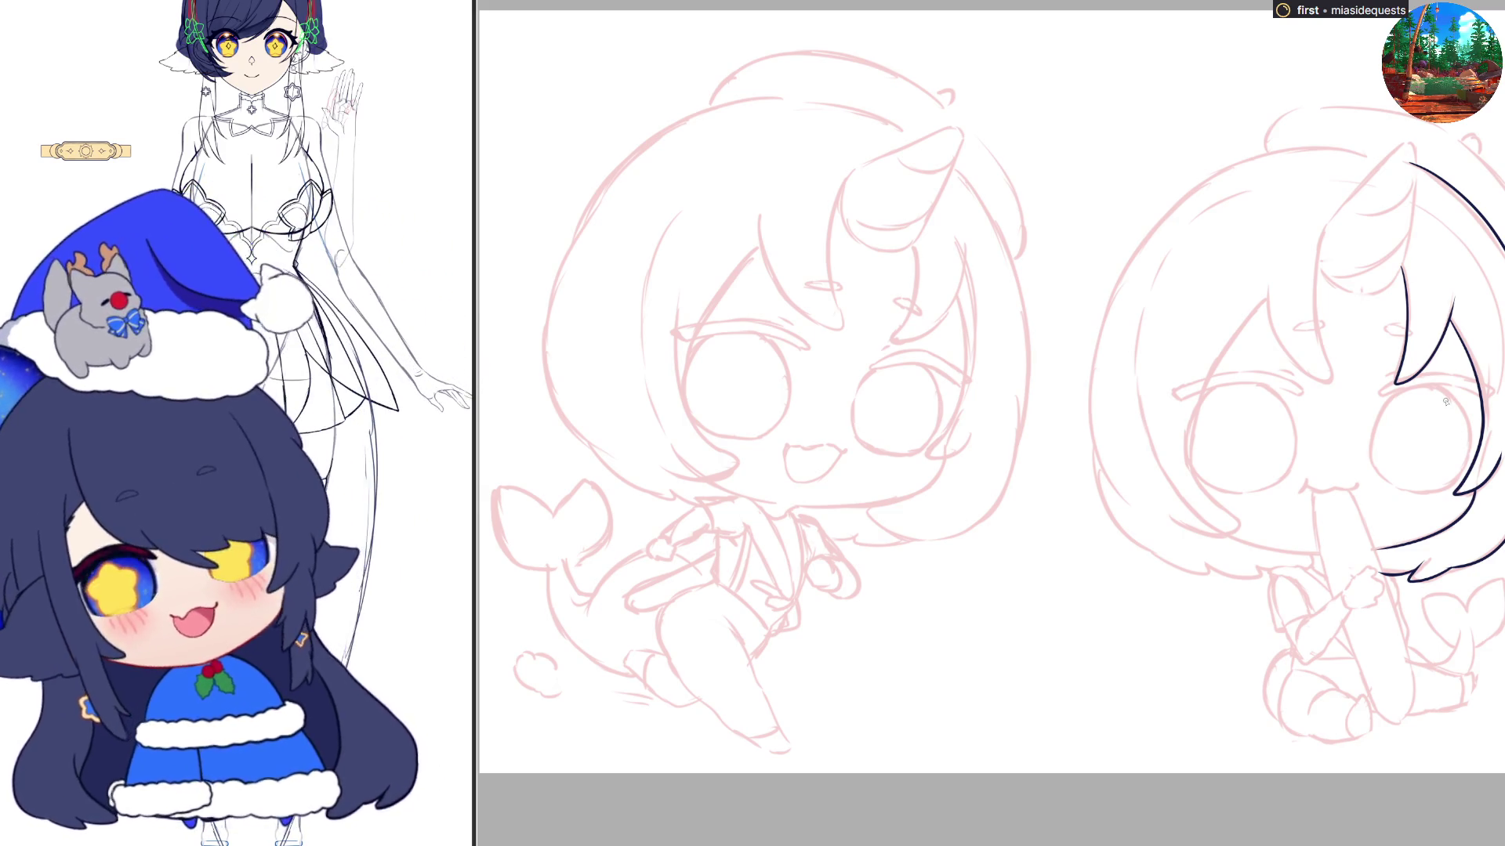
Ink the top of the hair near the horn and extend the horn outline upward
{"action": "scroll", "coordinate": [992, 411], "scroll_direction": "up", "scroll_amount": 1}
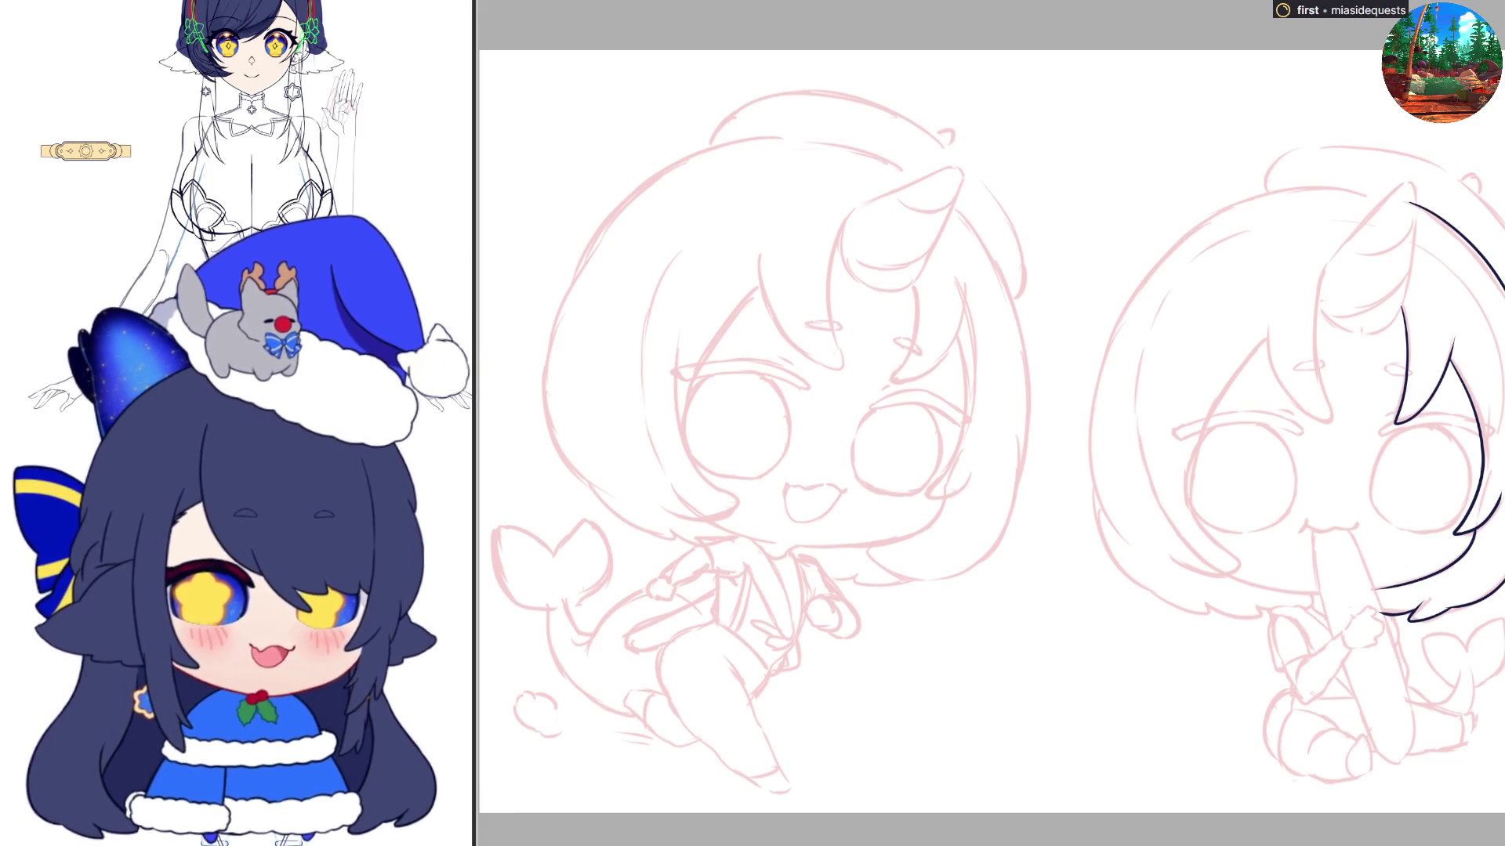
{"action": "key", "text": "h"}
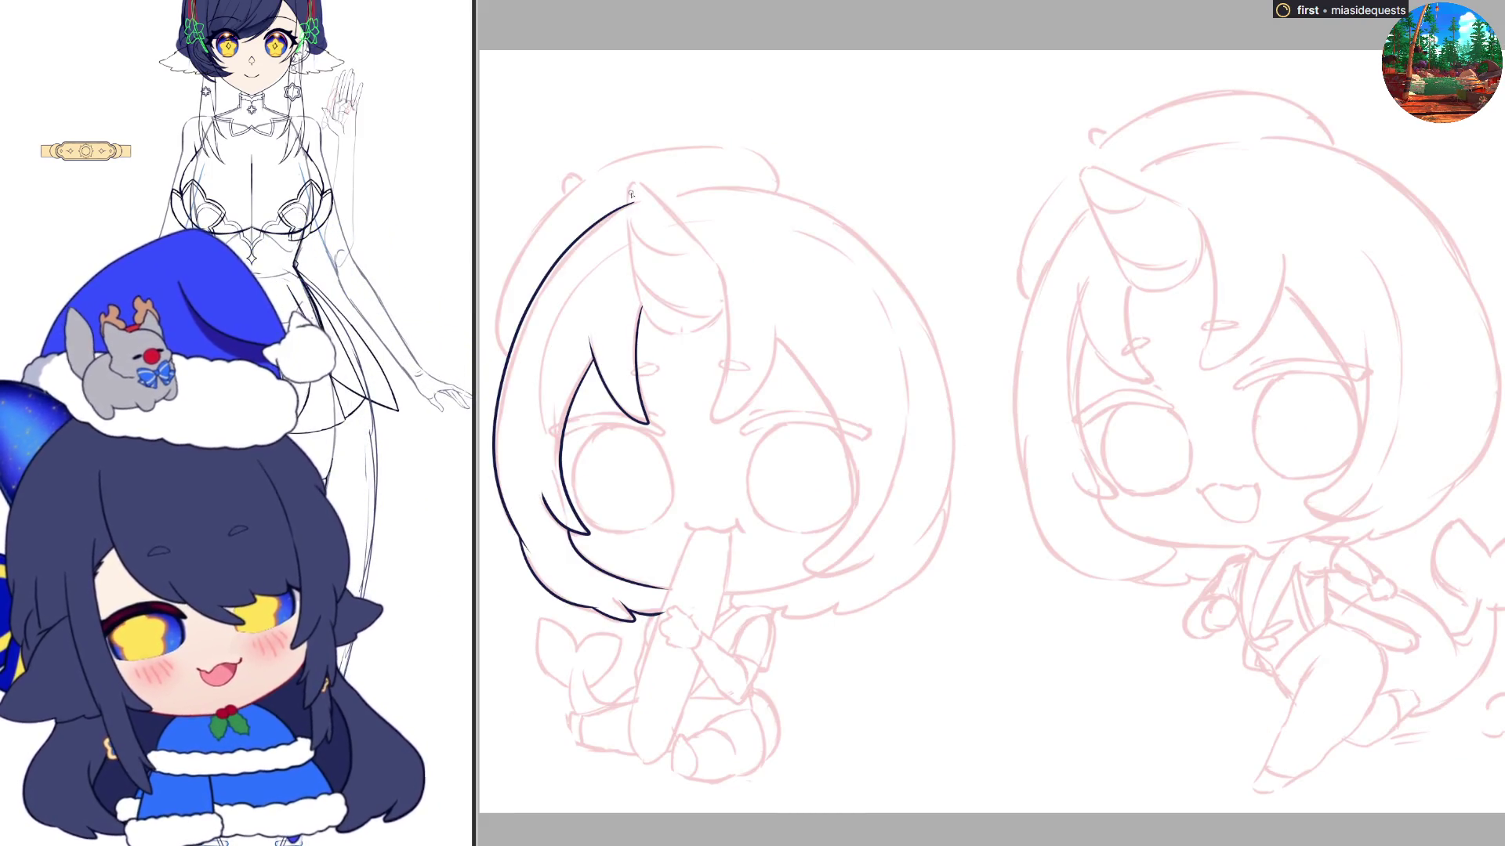
{"action": "mouse_move", "coordinate": [627, 186]}
{"action": "left_mouse_down"}
{"action": "mouse_move", "coordinate": [636, 306]}
{"action": "mouse_move", "coordinate": [706, 337]}
{"action": "mouse_move", "coordinate": [727, 307]}
{"action": "mouse_move", "coordinate": [717, 291]}
{"action": "left_mouse_up"}
{"action": "key", "text": "h"}
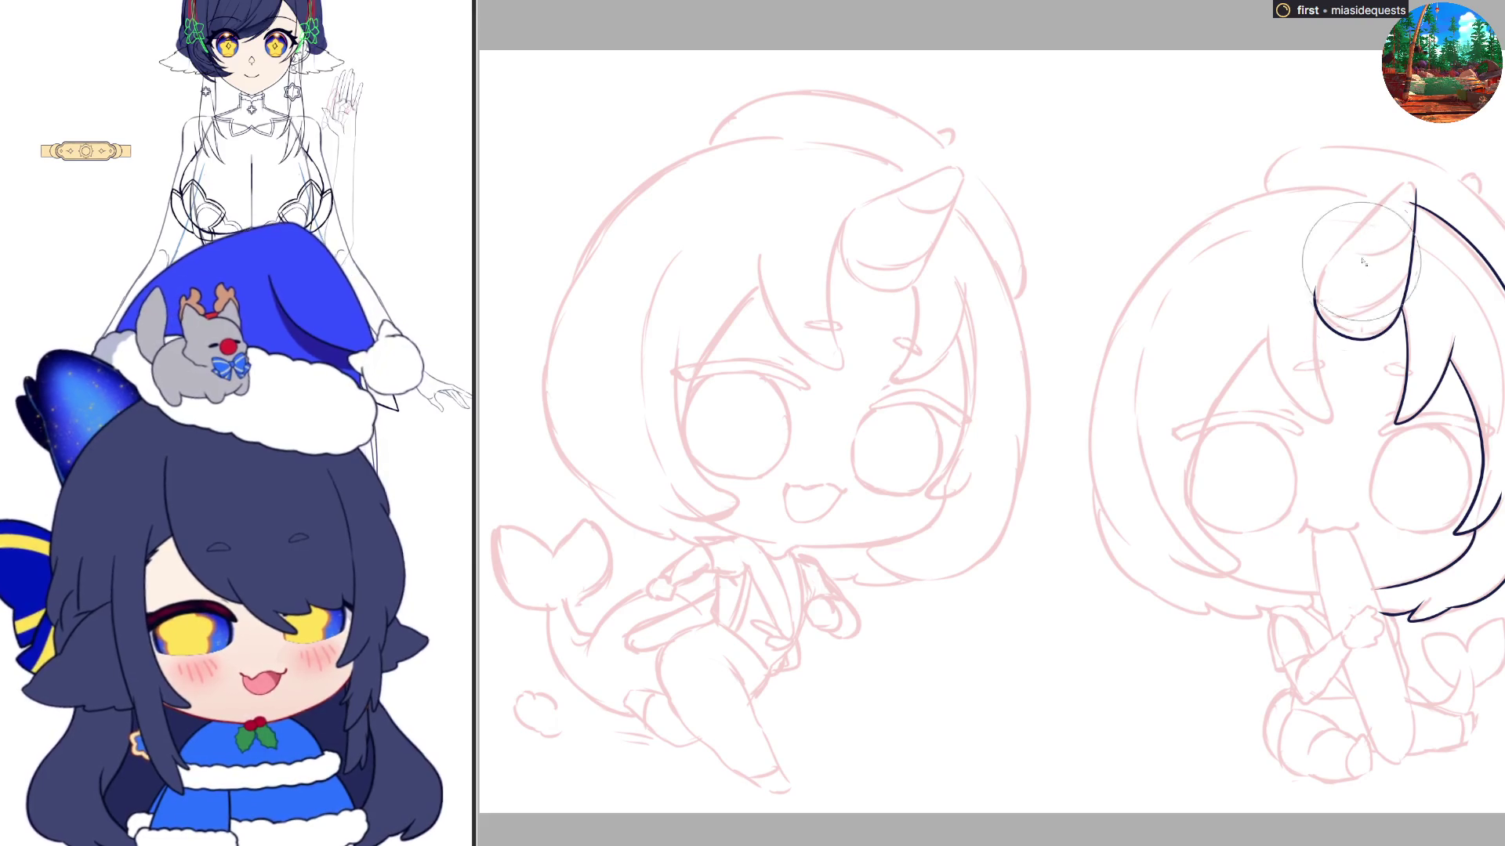
{"action": "key", "text": "ctrl+z"}
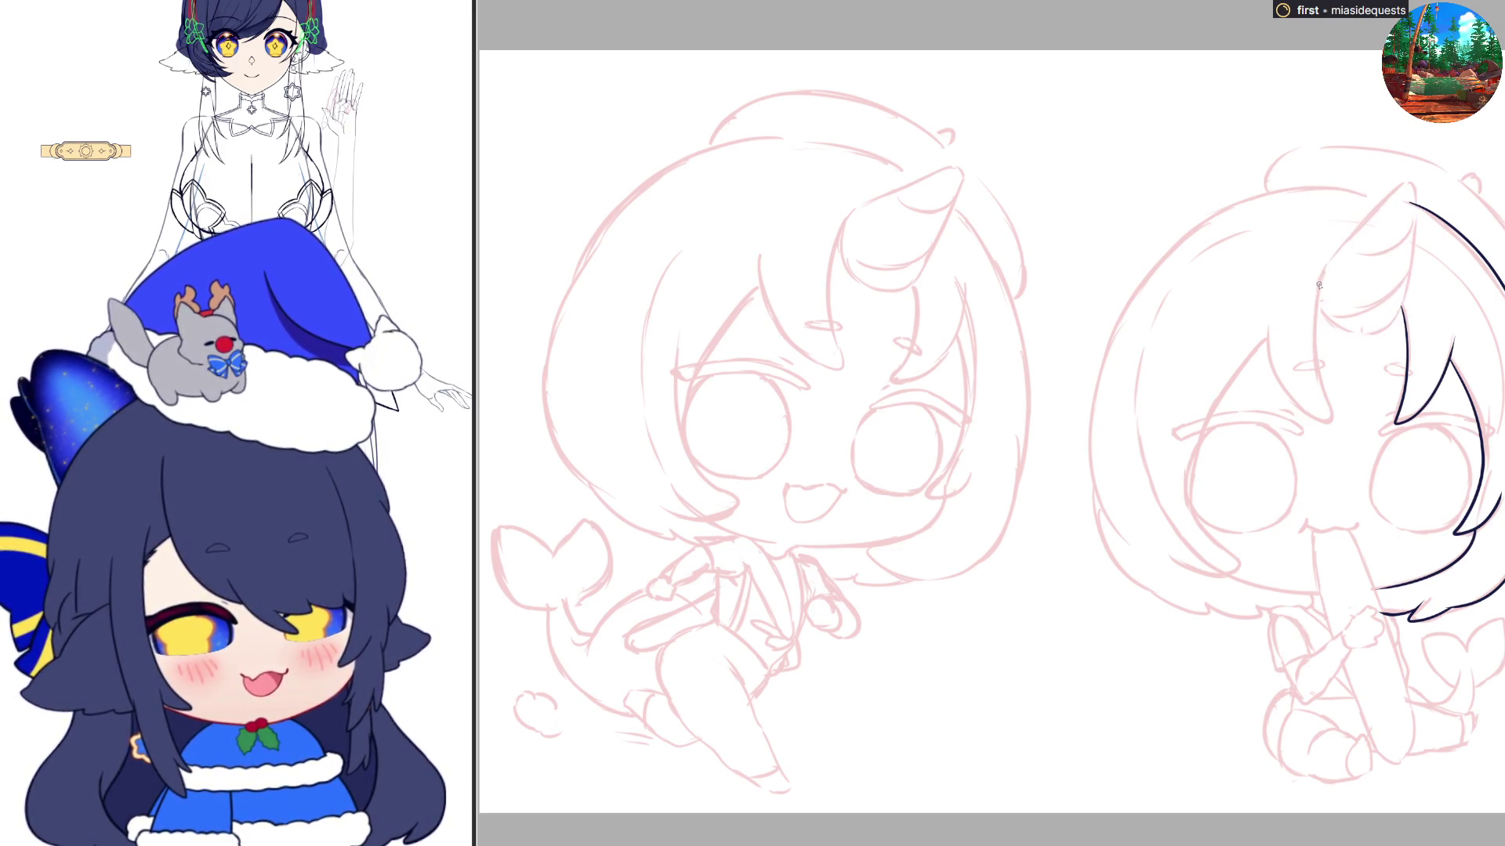
{"action": "key", "text": "ctrl+y"}
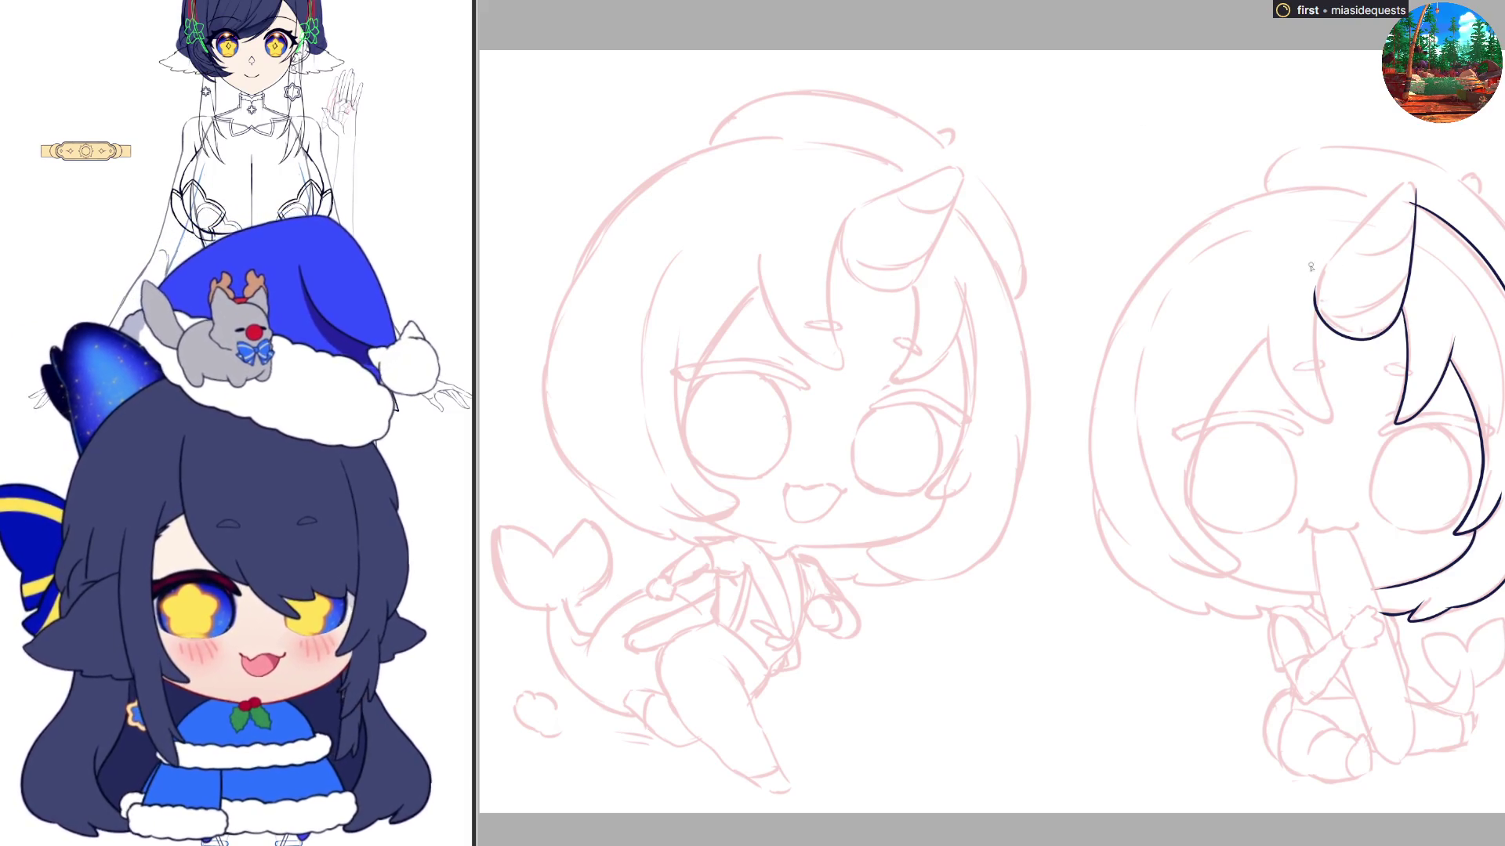
{"action": "left_click_drag", "start_coordinate": [1316, 282], "coordinate": [1411, 183]}
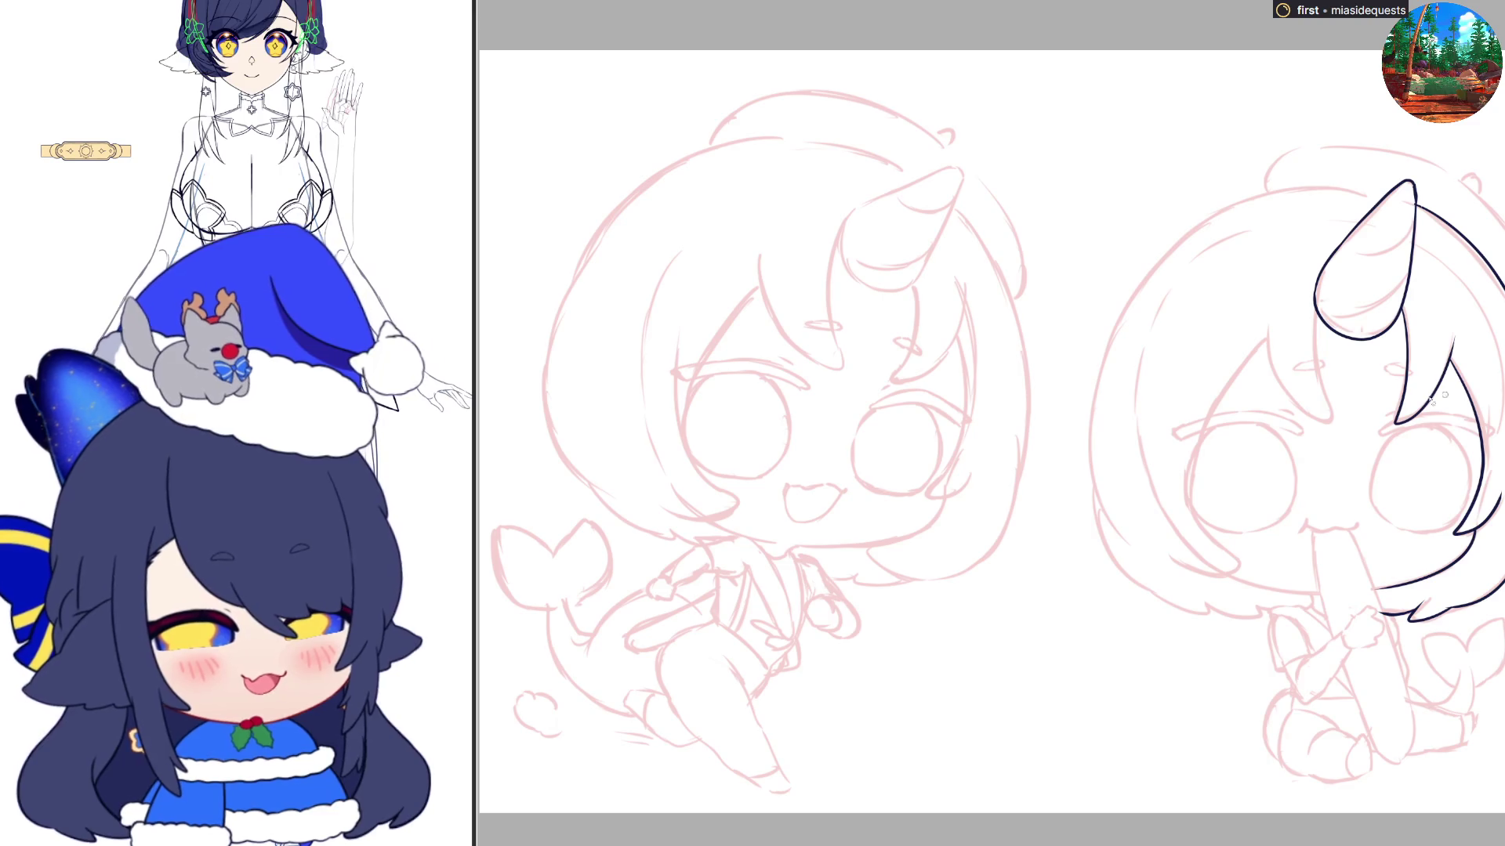
Ink the horn's left edge and a hair line down to the horn's base
{"action": "mouse_move", "coordinate": [1316, 280]}
{"action": "left_mouse_down"}
{"action": "mouse_move", "coordinate": [1313, 351]}
{"action": "mouse_move", "coordinate": [1334, 427]}
{"action": "mouse_move", "coordinate": [1295, 392]}
{"action": "left_mouse_up"}
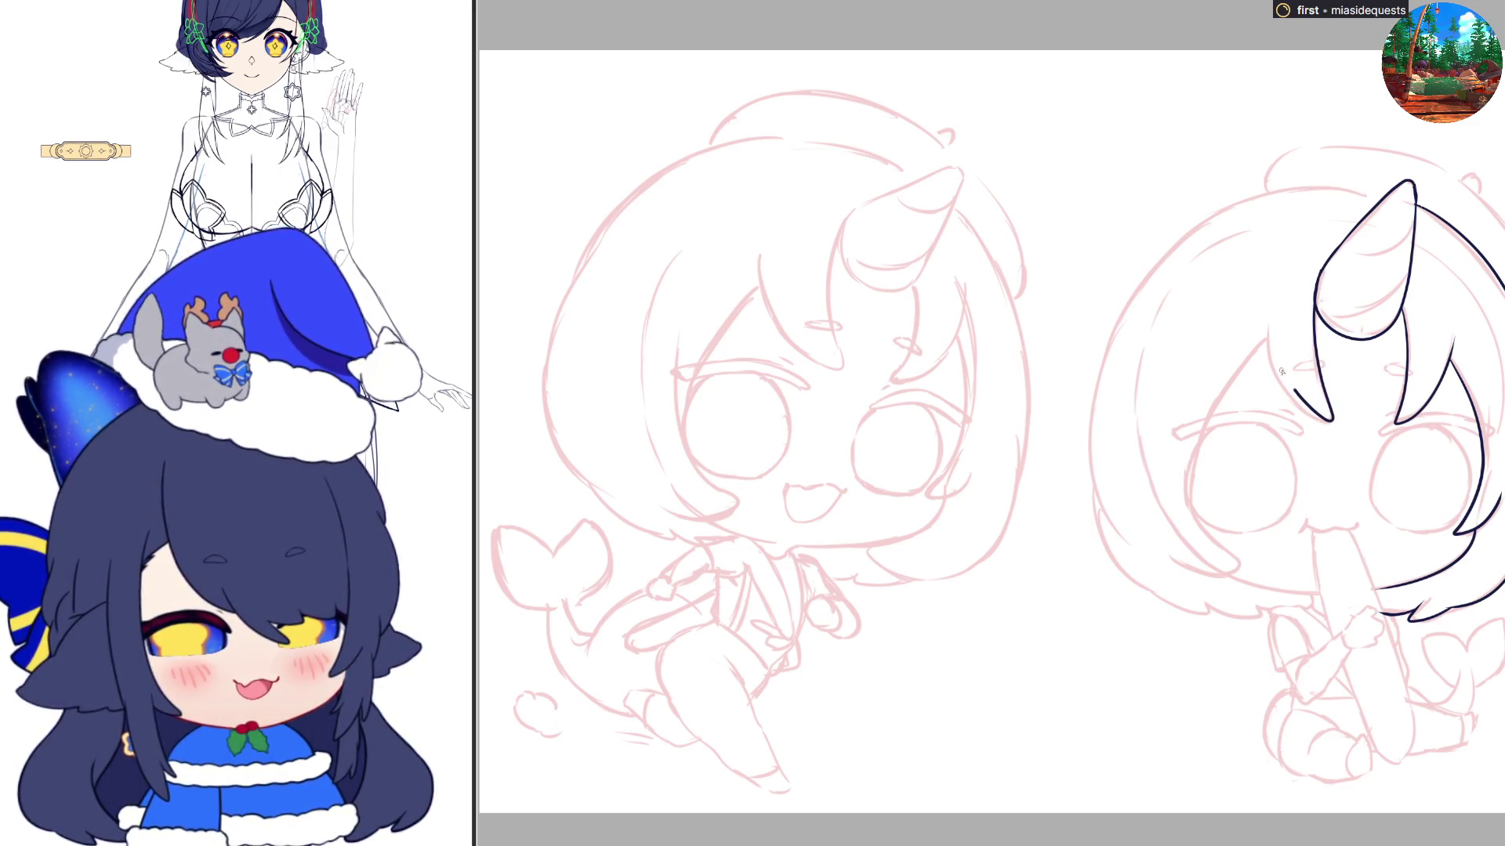
{"action": "key", "text": "ctrl+z"}
{"action": "mouse_move", "coordinate": [1317, 276]}
{"action": "left_mouse_down"}
{"action": "mouse_move", "coordinate": [1333, 426]}
{"action": "mouse_move", "coordinate": [1315, 423]}
{"action": "mouse_move", "coordinate": [1265, 332]}
{"action": "left_mouse_up"}
{"action": "key", "text": "ctrl+z"}
{"action": "key", "text": "ctrl+z"}
{"action": "left_click_drag", "start_coordinate": [1317, 275], "coordinate": [1331, 413]}
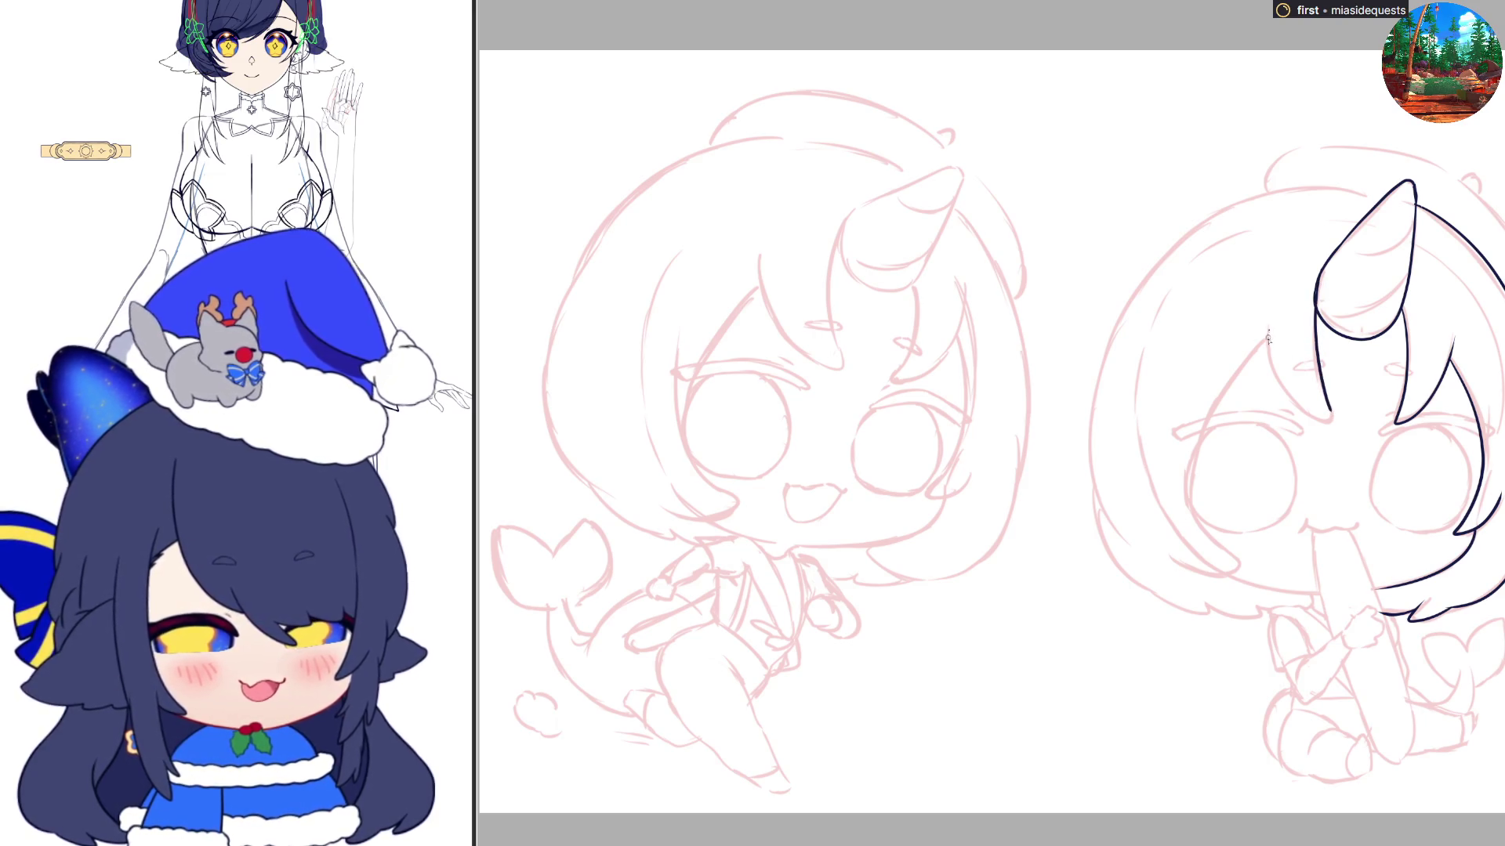
{"action": "mouse_move", "coordinate": [1265, 329]}
{"action": "left_mouse_down"}
{"action": "mouse_move", "coordinate": [1332, 423]}
{"action": "mouse_move", "coordinate": [1330, 410]}
{"action": "left_mouse_up"}
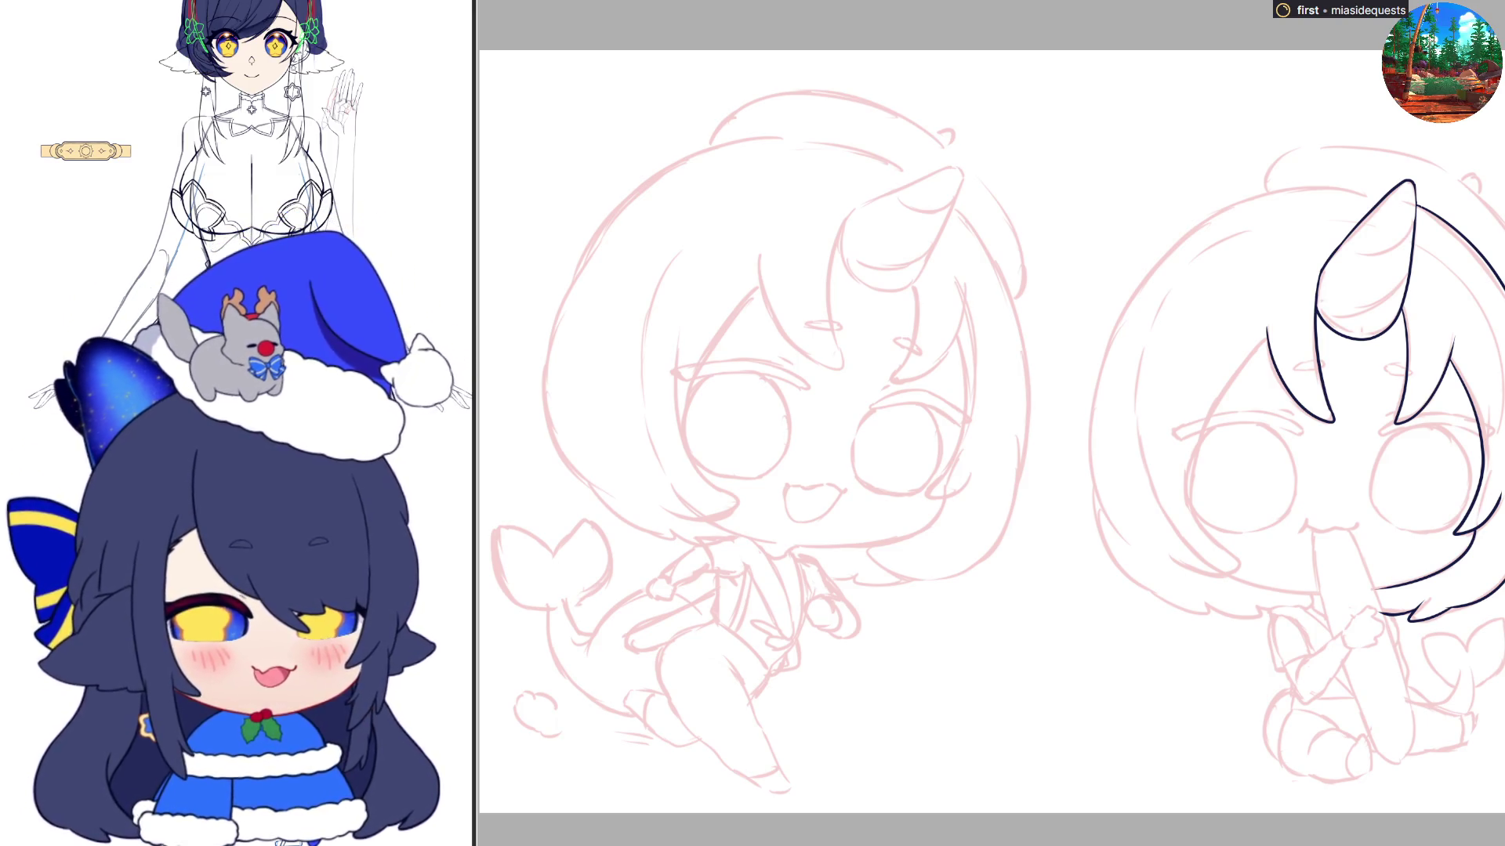
On the mirrored canvas, ink the start of the hair arc from the horn tip
{"action": "key", "text": "m"}
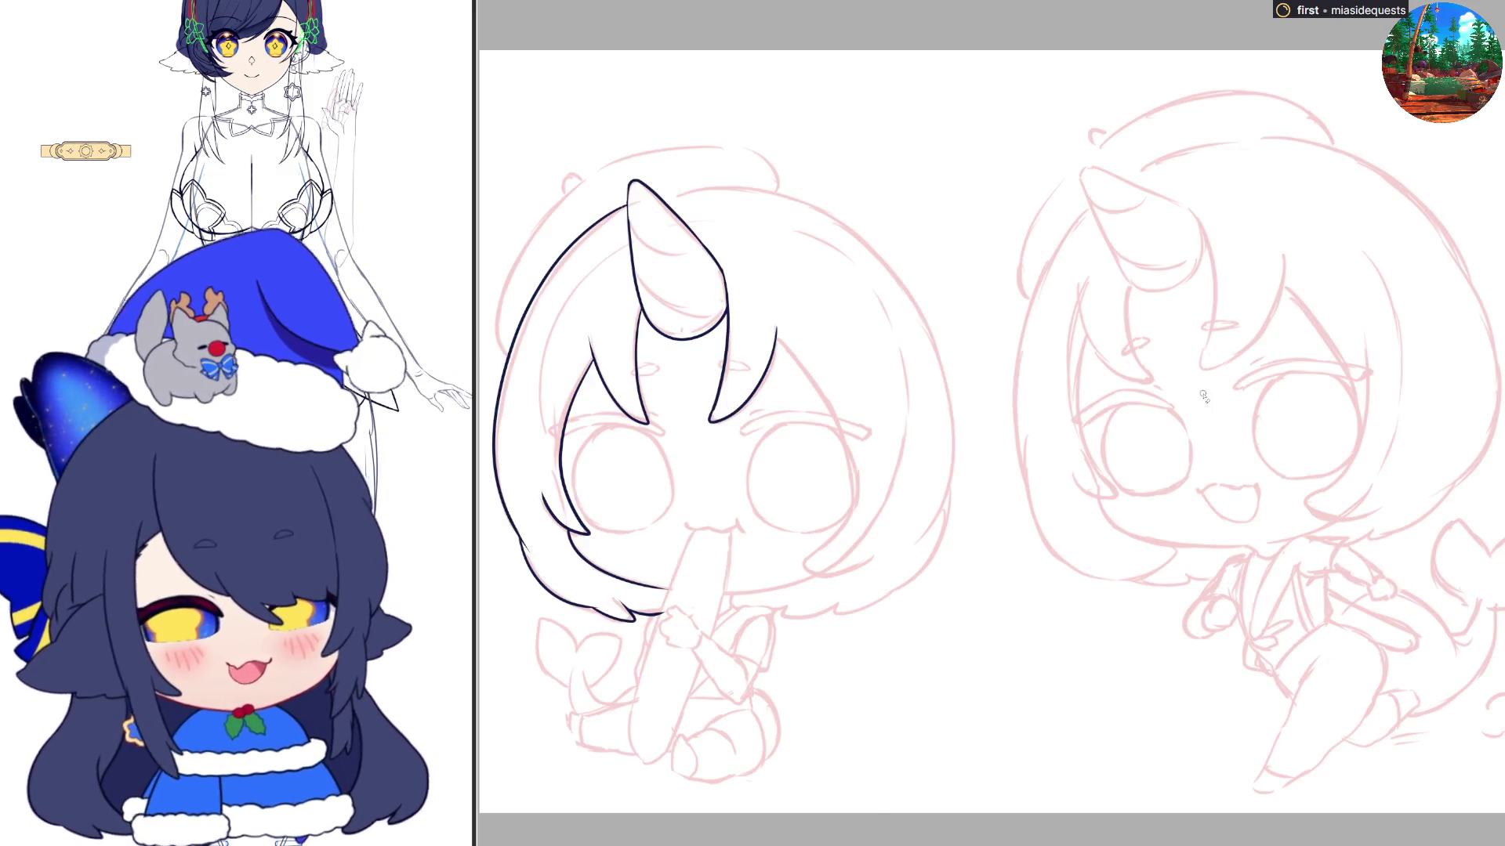
{"action": "key", "text": "m"}
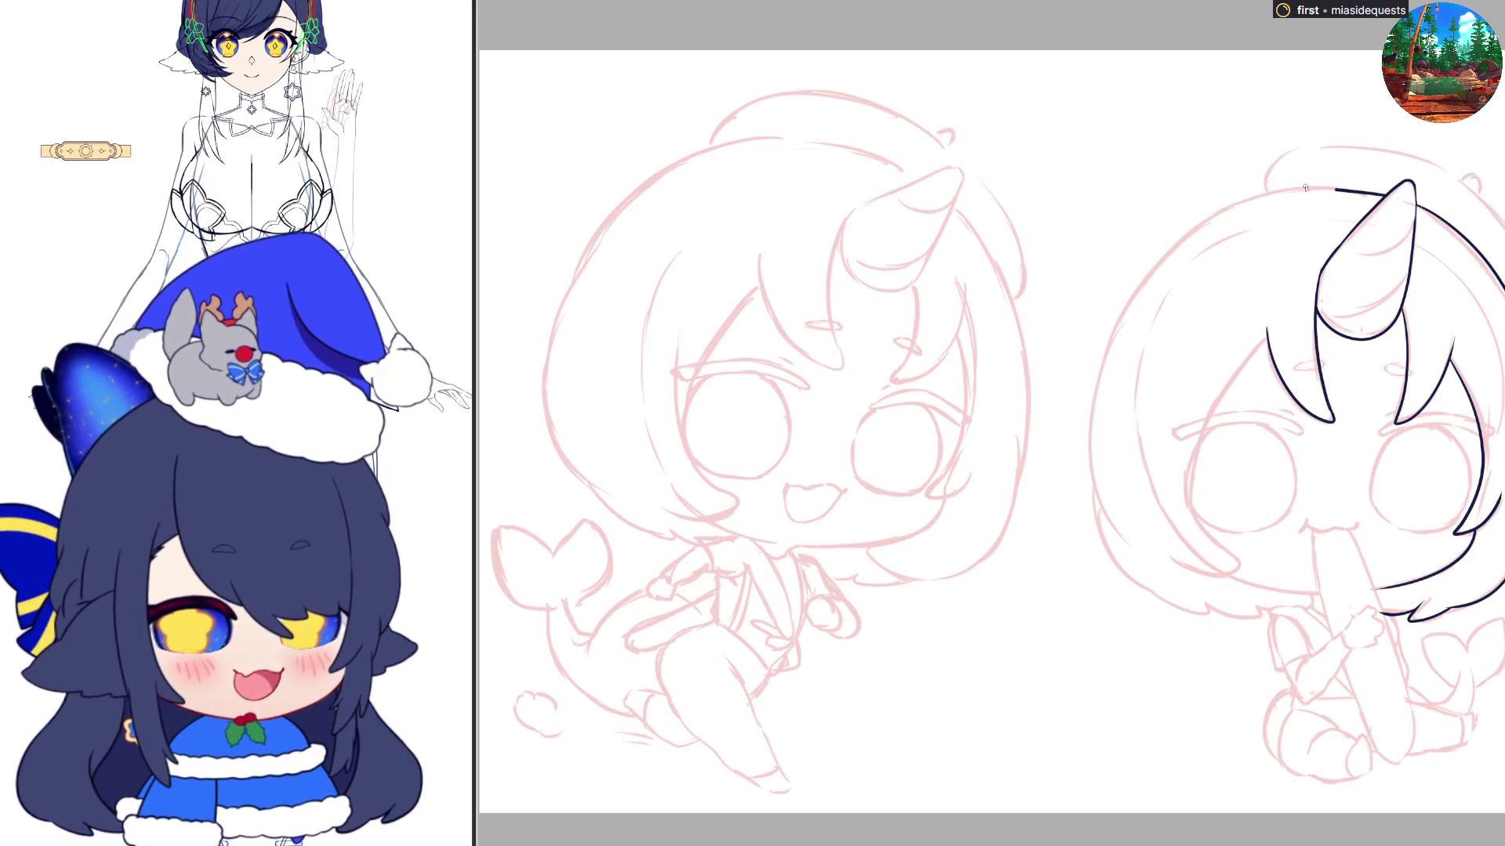
{"action": "key", "text": "m"}
{"action": "mouse_move", "coordinate": [658, 195]}
{"action": "left_mouse_down"}
{"action": "mouse_move", "coordinate": [713, 186]}
{"action": "mouse_move", "coordinate": [817, 221]}
{"action": "left_mouse_up"}
{"action": "key", "text": "ctrl+z"}
{"action": "key", "text": "ctrl+z"}
{"action": "mouse_move", "coordinate": [658, 194]}
{"action": "left_mouse_down"}
{"action": "mouse_move", "coordinate": [743, 185]}
{"action": "mouse_move", "coordinate": [713, 188]}
{"action": "mouse_move", "coordinate": [895, 271]}
{"action": "mouse_move", "coordinate": [946, 402]}
{"action": "left_mouse_up"}
{"action": "key", "text": "ctrl+z"}
{"action": "key", "text": "h"}
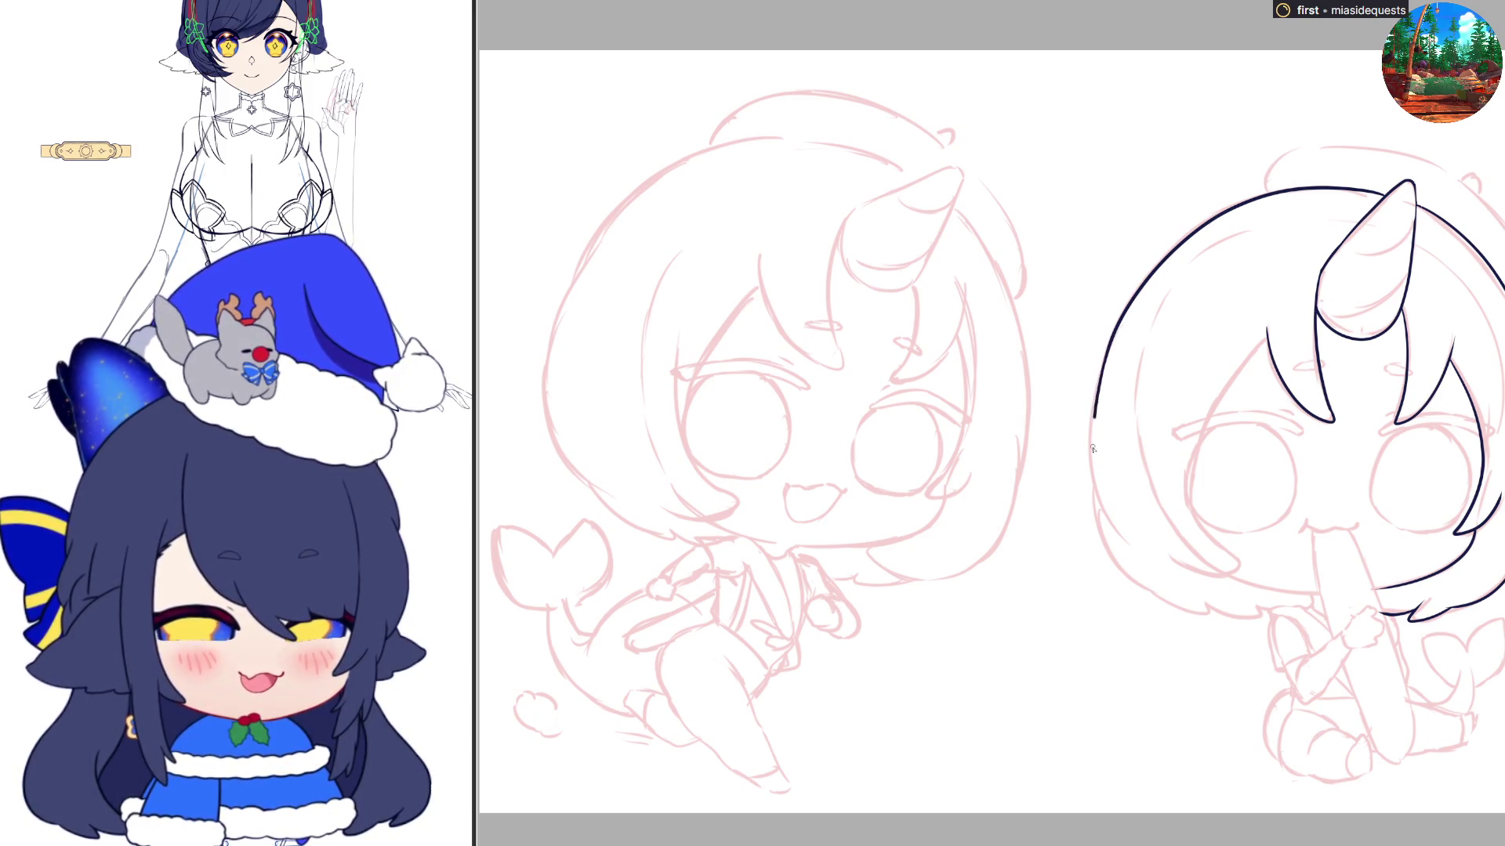
Extend the head outline arc downward with a shorter clean end
{"action": "mouse_move", "coordinate": [1105, 351]}
{"action": "left_mouse_down"}
{"action": "mouse_move", "coordinate": [1091, 501]}
{"action": "mouse_move", "coordinate": [1128, 552]}
{"action": "left_mouse_up"}
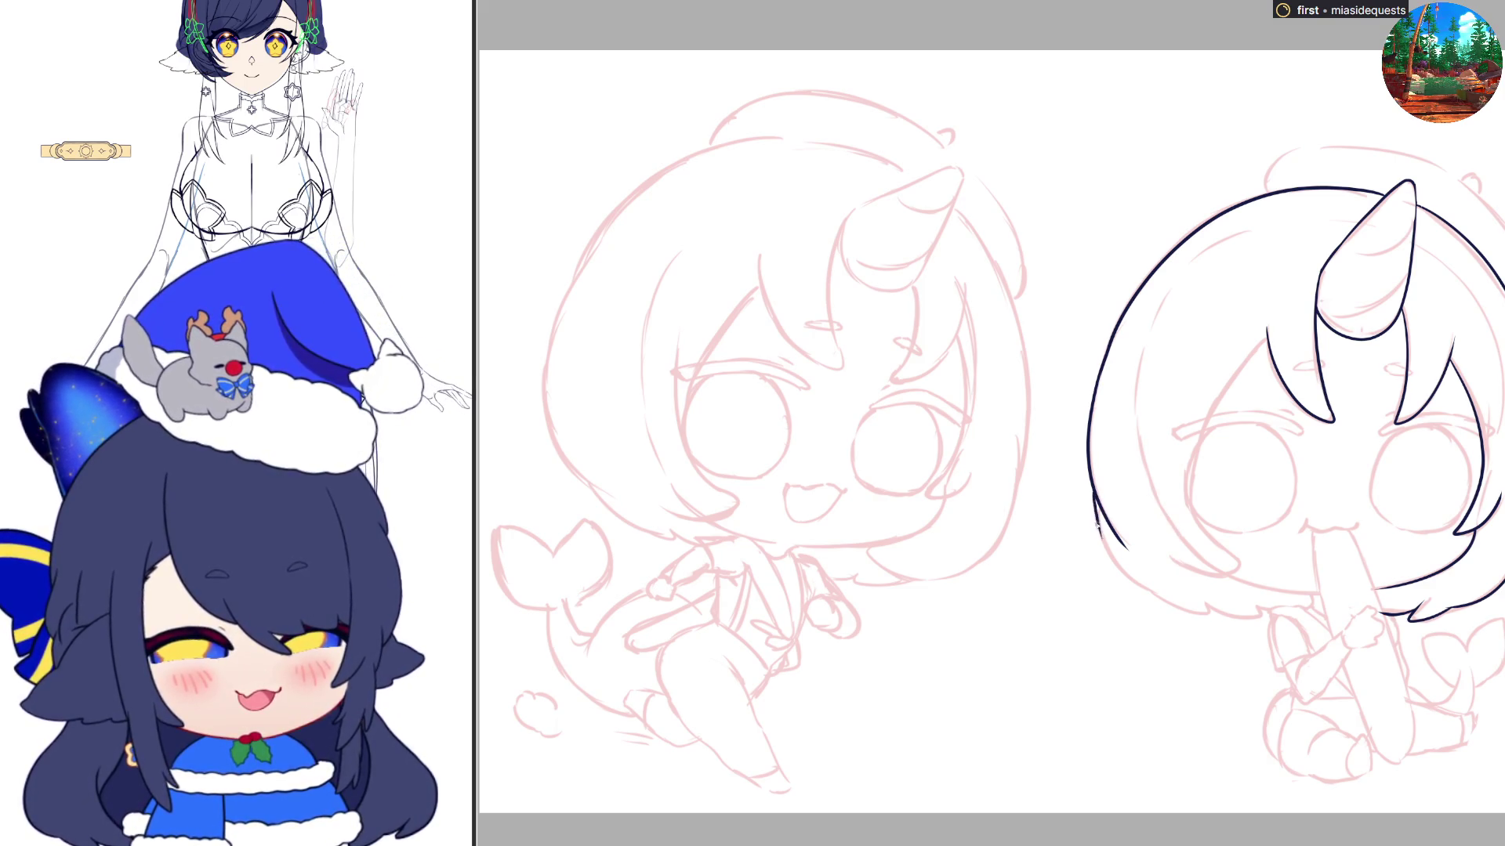
{"action": "mouse_move", "coordinate": [1095, 506]}
{"action": "left_mouse_down"}
{"action": "mouse_move", "coordinate": [1152, 599]}
{"action": "mouse_move", "coordinate": [1199, 623]}
{"action": "left_mouse_up"}
{"action": "key", "text": "ctrl+z"}
{"action": "mouse_move", "coordinate": [1094, 496]}
{"action": "left_mouse_down"}
{"action": "mouse_move", "coordinate": [1118, 576]}
{"action": "mouse_move", "coordinate": [1211, 618]}
{"action": "mouse_move", "coordinate": [1263, 619]}
{"action": "left_mouse_up"}
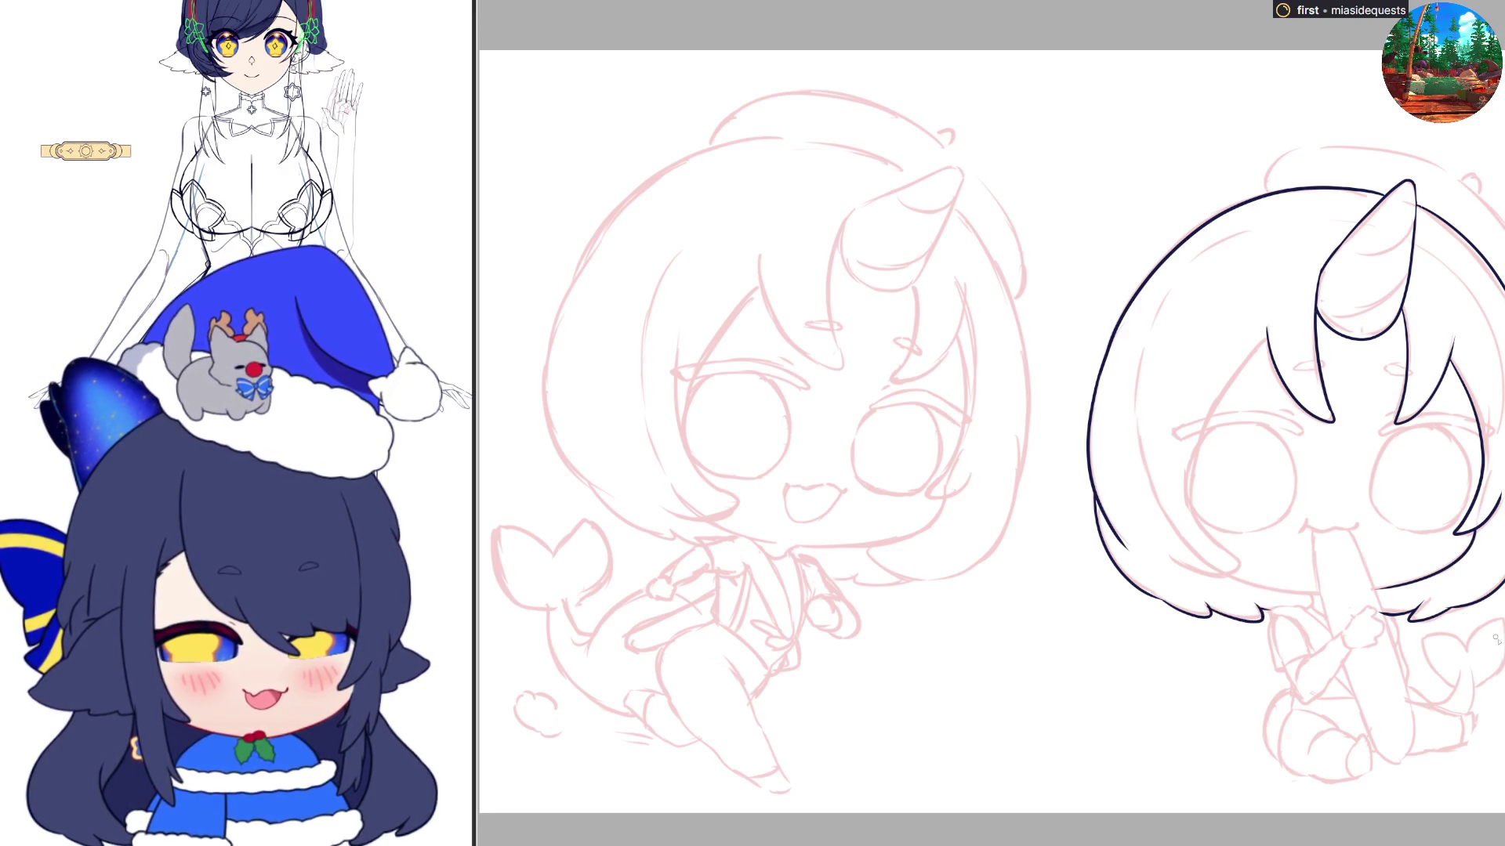
Ink the left hair strand and the underside of the left hair tip
{"action": "mouse_move", "coordinate": [1257, 348]}
{"action": "left_mouse_down"}
{"action": "mouse_move", "coordinate": [1208, 424]}
{"action": "mouse_move", "coordinate": [1195, 516]}
{"action": "left_mouse_up"}
{"action": "key", "text": "ctrl+z"}
{"action": "mouse_move", "coordinate": [1260, 343]}
{"action": "left_mouse_down"}
{"action": "mouse_move", "coordinate": [1193, 464]}
{"action": "mouse_move", "coordinate": [1223, 555]}
{"action": "mouse_move", "coordinate": [1252, 571]}
{"action": "left_mouse_up"}
{"action": "key", "text": "ctrl+z"}
{"action": "mouse_move", "coordinate": [1268, 335]}
{"action": "left_mouse_down"}
{"action": "mouse_move", "coordinate": [1234, 376]}
{"action": "mouse_move", "coordinate": [1195, 498]}
{"action": "left_mouse_up"}
{"action": "key", "text": "ctrl+z"}
{"action": "mouse_move", "coordinate": [1269, 336]}
{"action": "left_mouse_down"}
{"action": "mouse_move", "coordinate": [1191, 458]}
{"action": "mouse_move", "coordinate": [1183, 533]}
{"action": "mouse_move", "coordinate": [1220, 583]}
{"action": "mouse_move", "coordinate": [1188, 575]}
{"action": "left_mouse_up"}
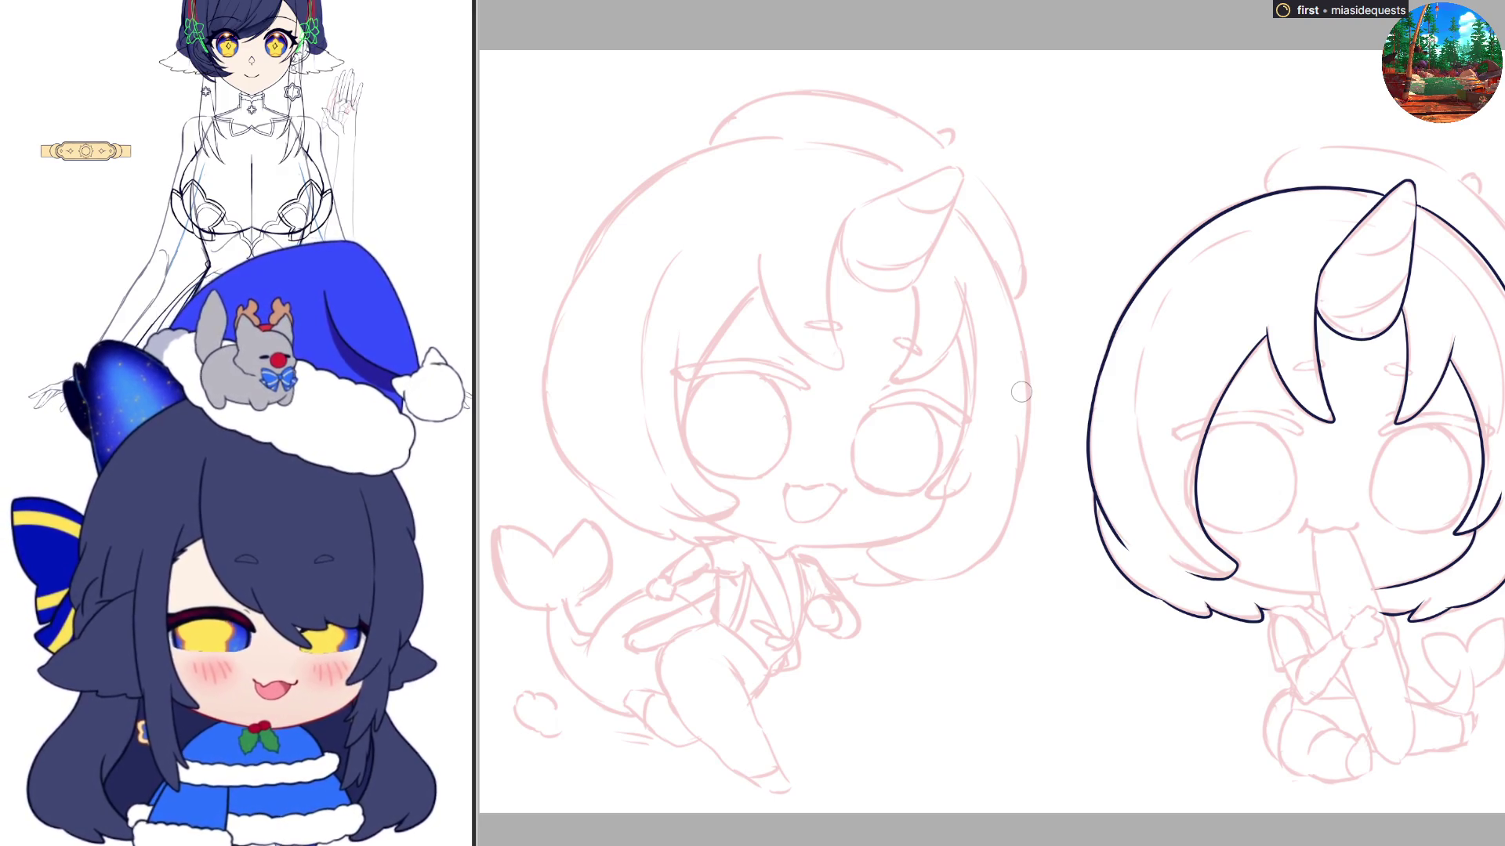
{"action": "left_click_drag", "start_coordinate": [1198, 575], "coordinate": [1323, 594]}
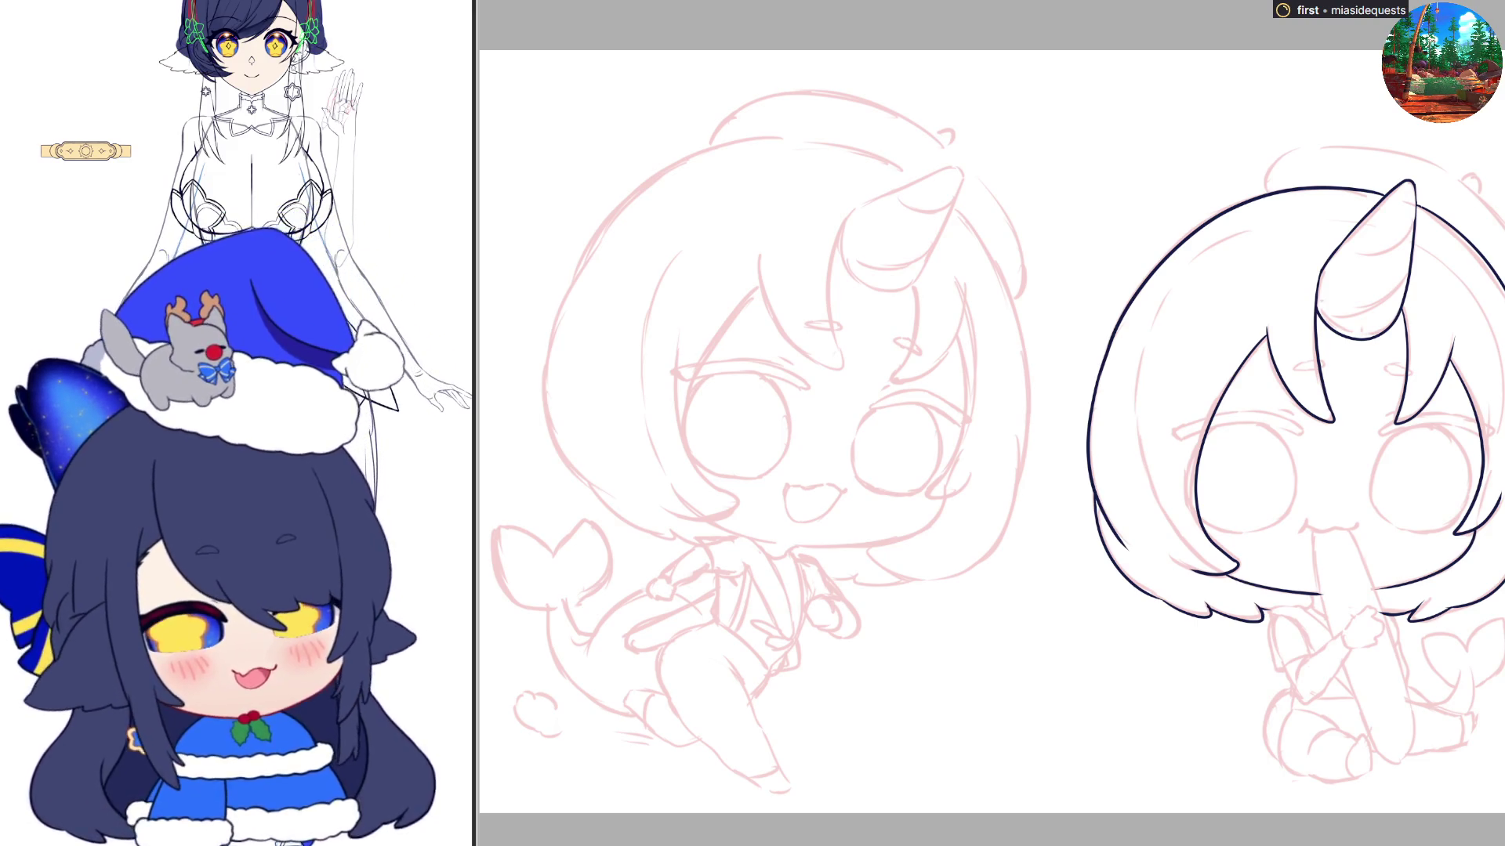
{"action": "scroll", "coordinate": [992, 445], "scroll_direction": "up", "scroll_amount": 2}
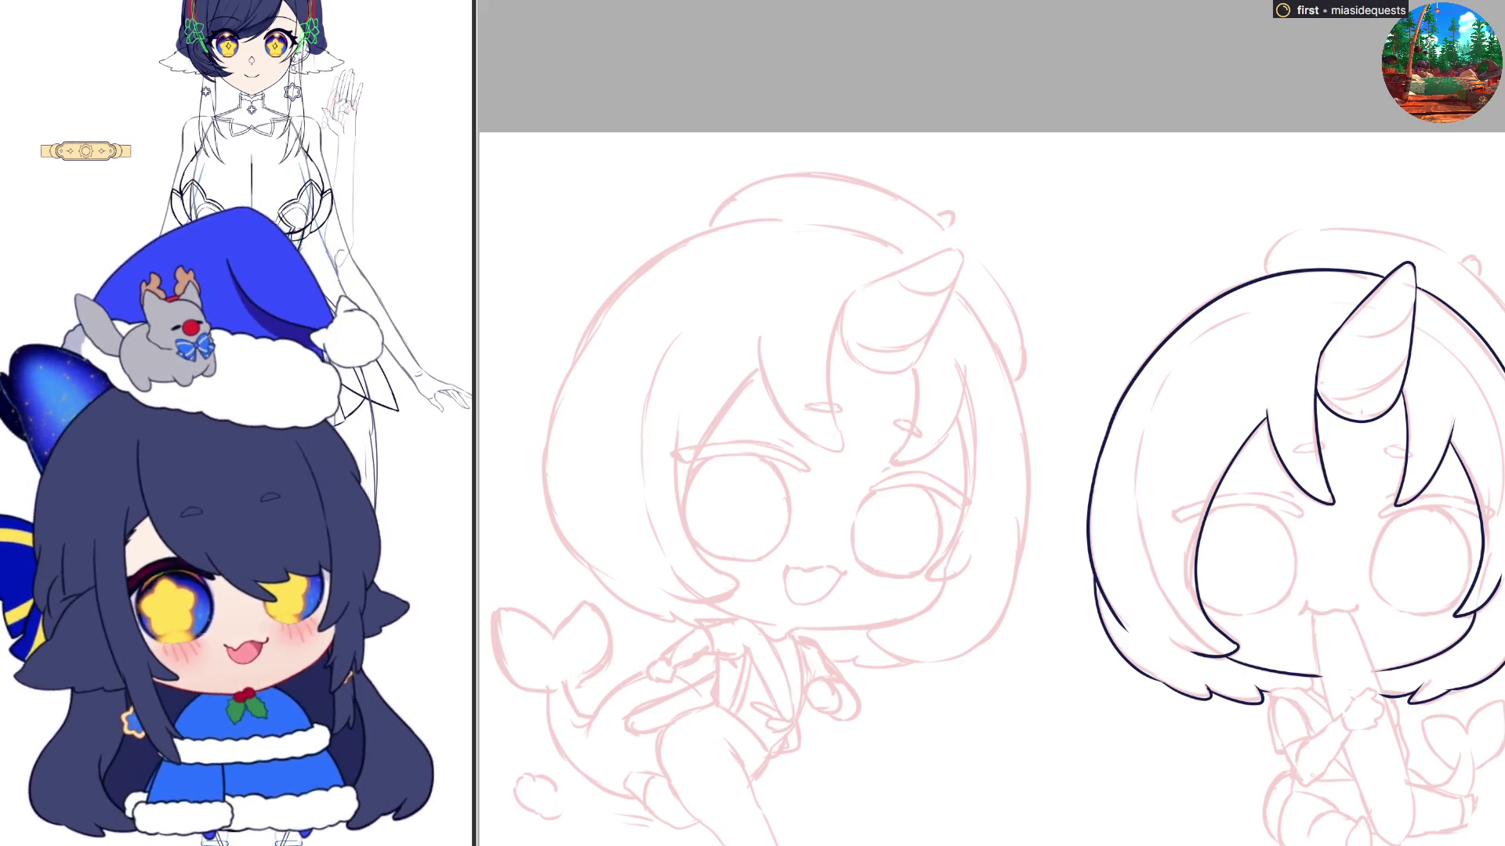
Pan and zoom the view onto the right chibi's mouth and popsicle stick
{"action": "scroll", "coordinate": [992, 478], "scroll_direction": "down", "scroll_amount": 2}
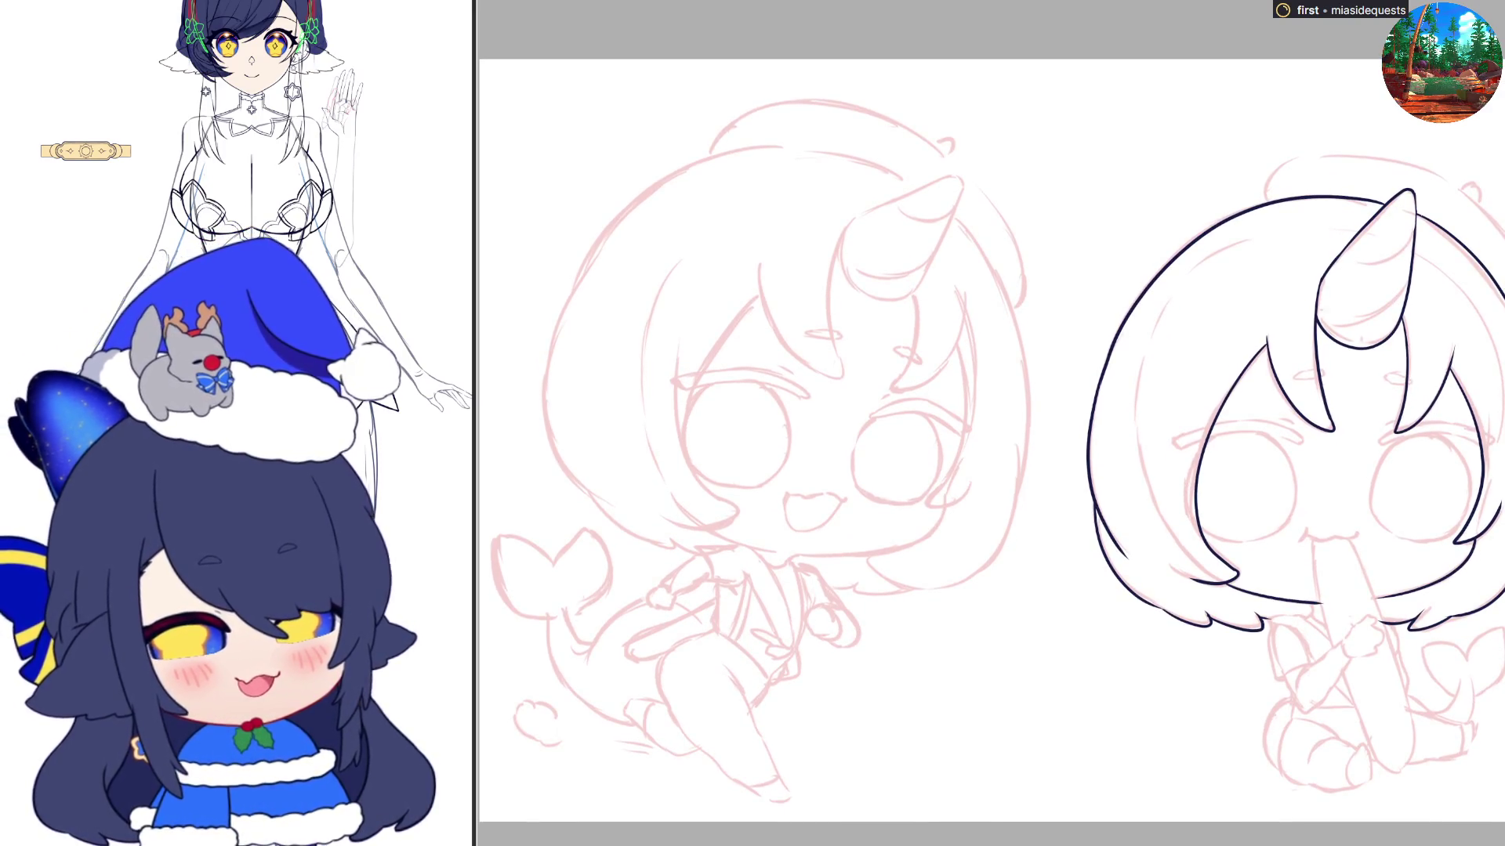
{"action": "scroll", "coordinate": [992, 439], "scroll_direction": "right", "scroll_amount": 5}
{"action": "scroll", "coordinate": [992, 438], "scroll_direction": "down", "scroll_amount": 3}
{"action": "scroll", "coordinate": [790, 589], "scroll_direction": "up", "scroll_amount": 6}
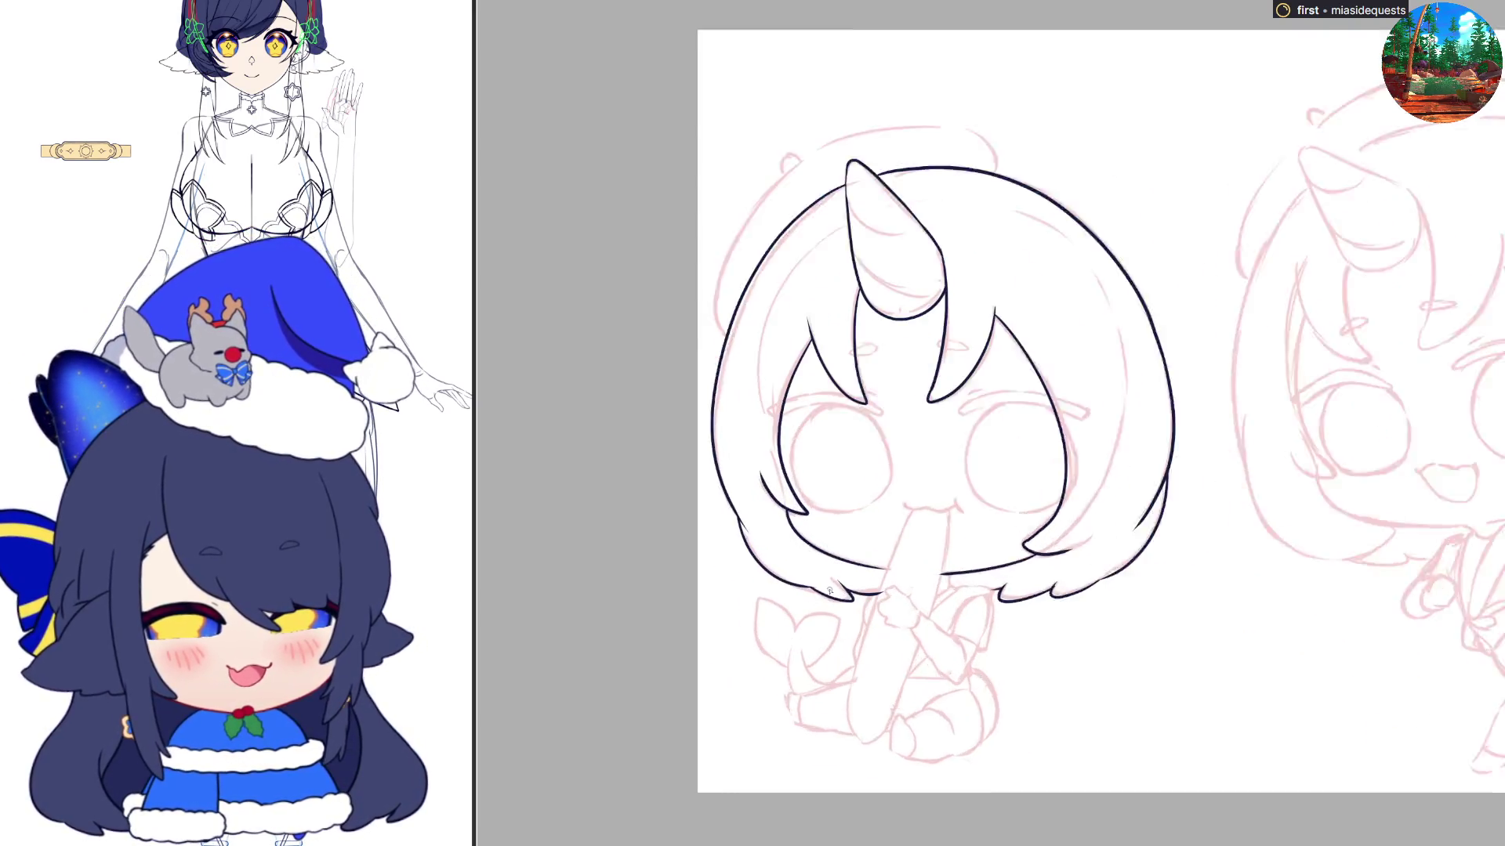
{"action": "scroll", "coordinate": [790, 589], "scroll_direction": "down", "scroll_amount": 3}
{"action": "scroll", "coordinate": [1066, 409], "scroll_direction": "up", "scroll_amount": 3}
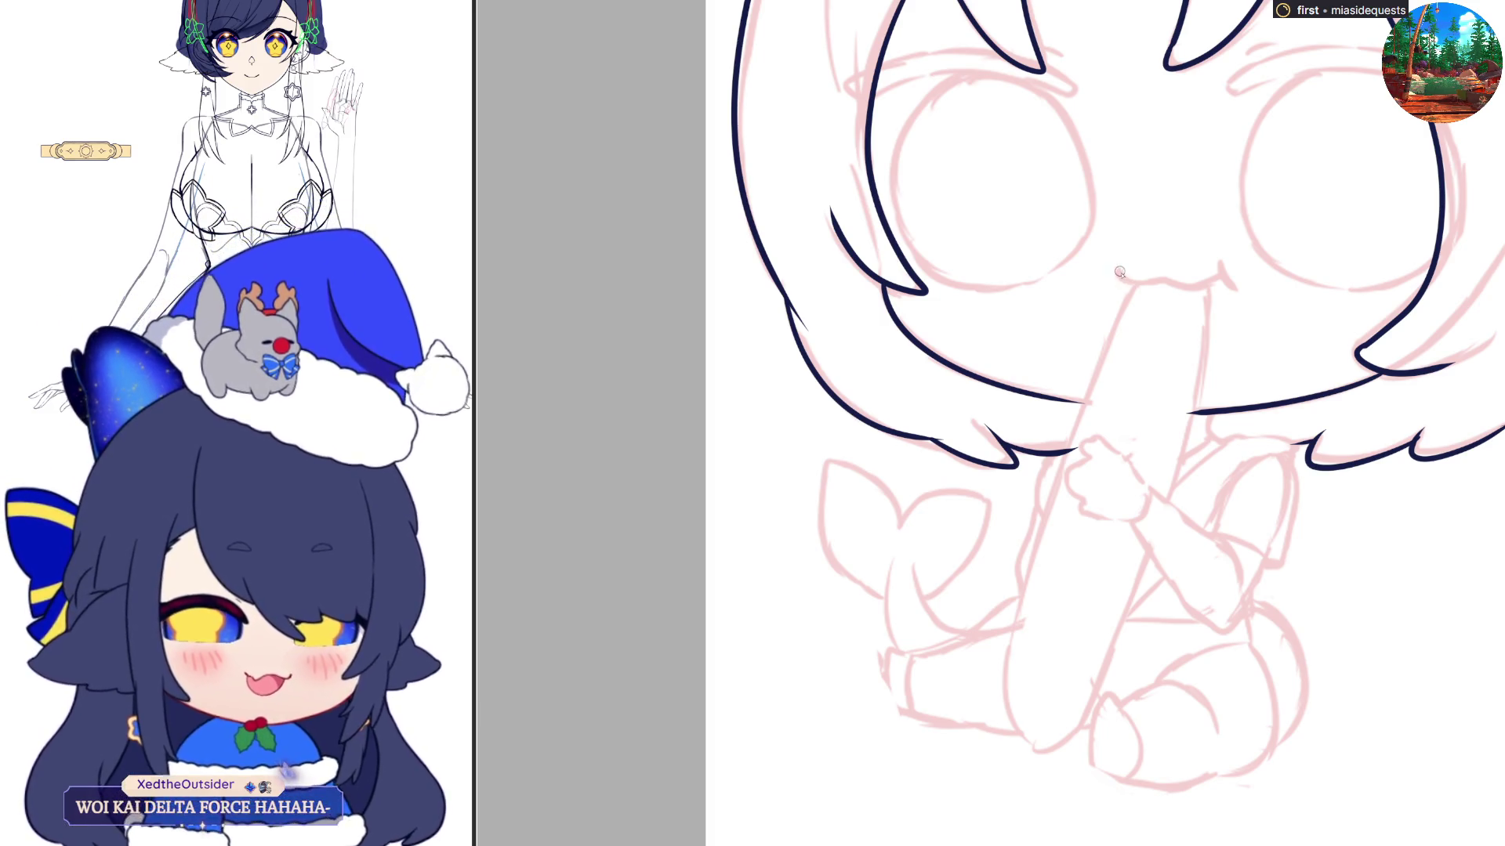
Ink the popsicle stick's left edge running down from the mouth
{"action": "mouse_move", "coordinate": [1119, 273]}
{"action": "left_mouse_down"}
{"action": "mouse_move", "coordinate": [1195, 286]}
{"action": "mouse_move", "coordinate": [1224, 268]}
{"action": "mouse_move", "coordinate": [1242, 290]}
{"action": "left_mouse_up"}
{"action": "key", "text": "ctrl+z"}
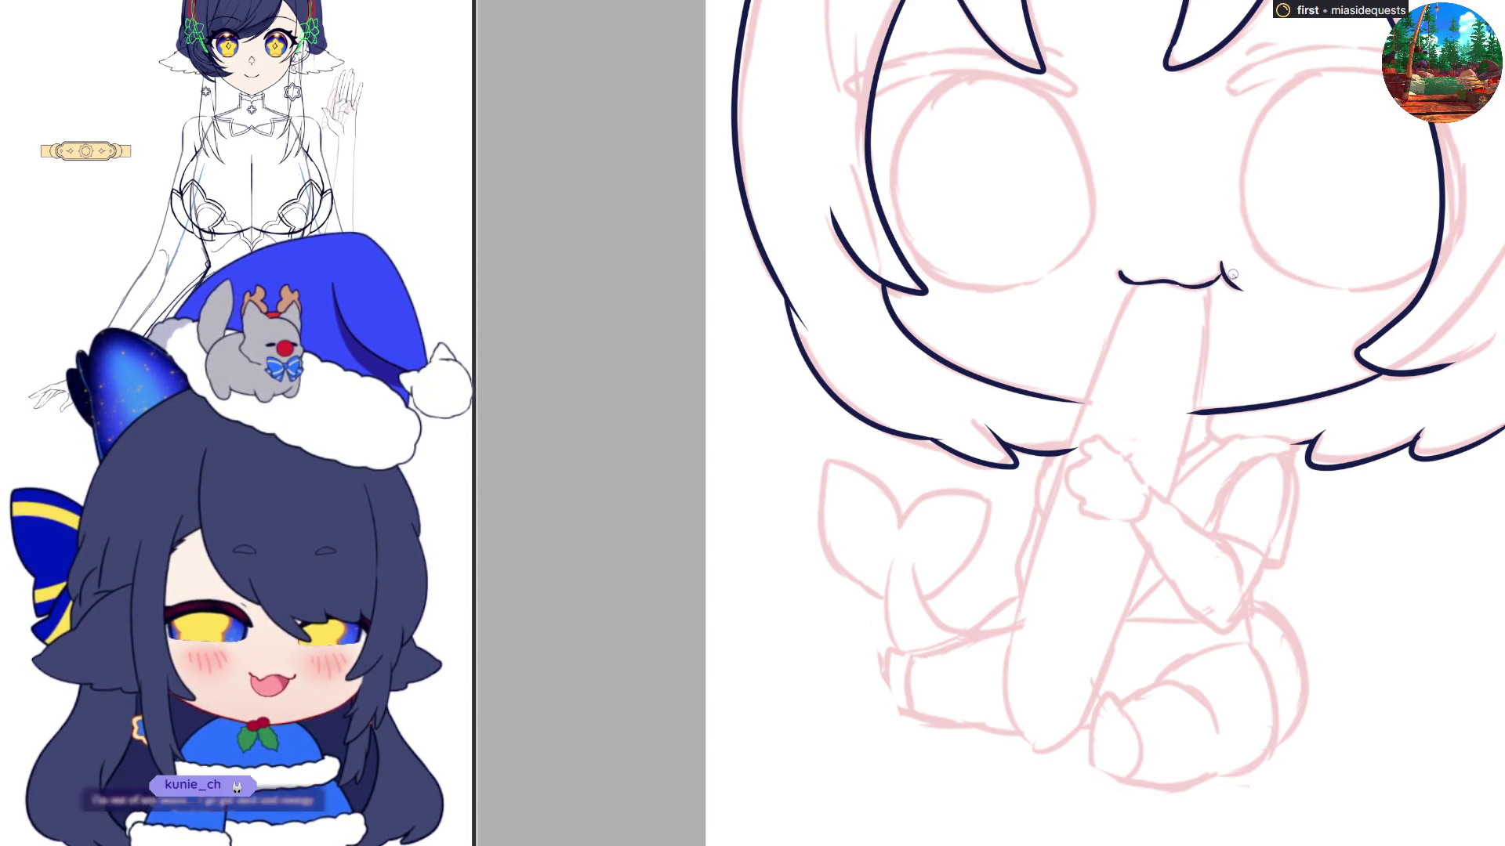
{"action": "left_click_drag", "start_coordinate": [1137, 289], "coordinate": [1007, 639]}
{"action": "key", "text": "ctrl+z"}
{"action": "left_click_drag", "start_coordinate": [1134, 282], "coordinate": [1023, 600]}
{"action": "left_click_drag", "start_coordinate": [995, 696], "coordinate": [991, 717]}
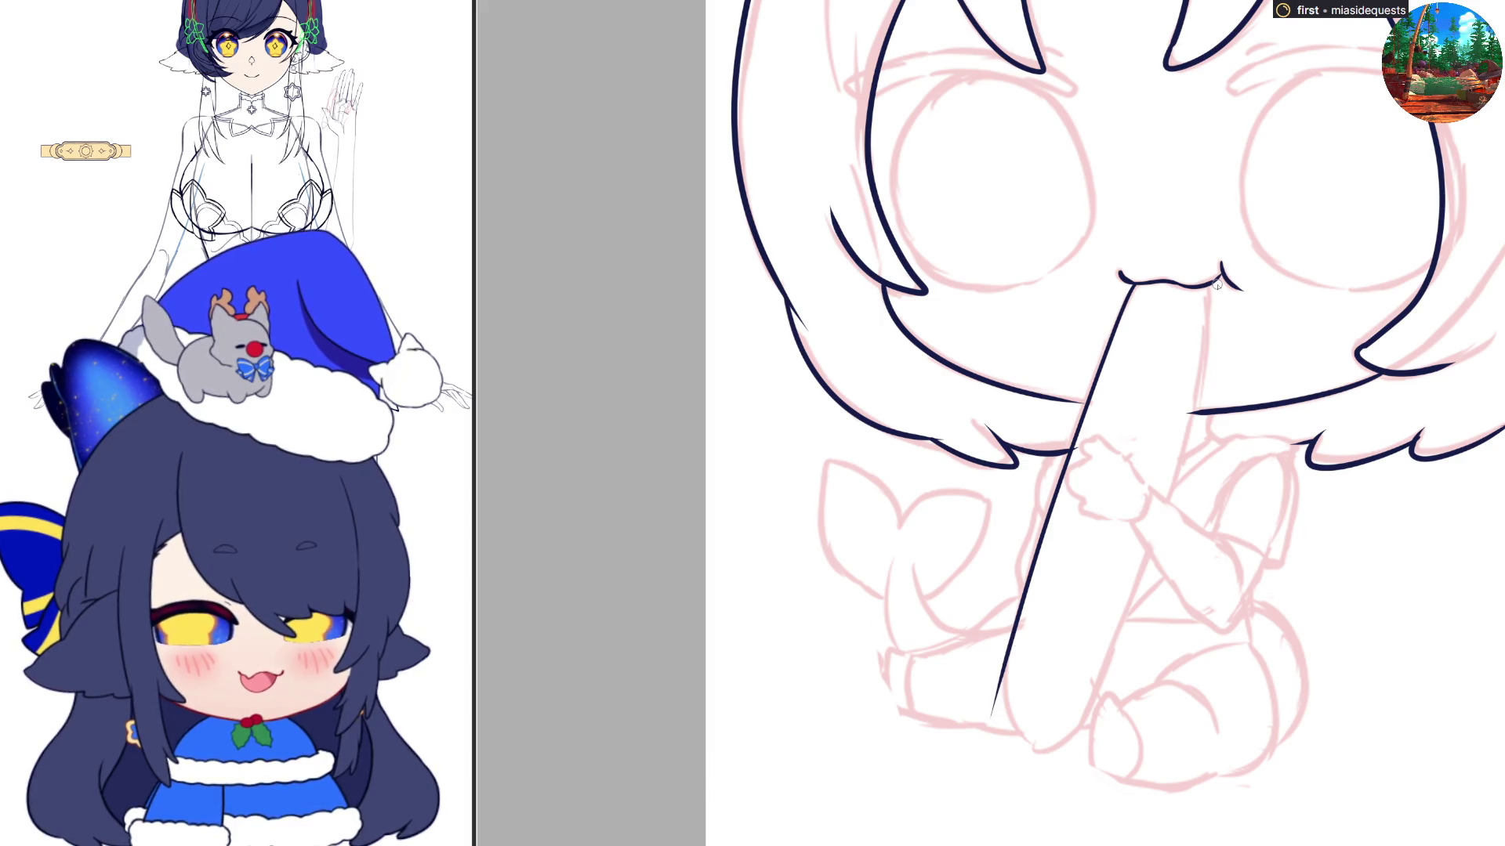
Ink the popsicle stick's right edge from the mouth to the stick's end
{"action": "mouse_move", "coordinate": [1209, 290]}
{"action": "left_mouse_down"}
{"action": "mouse_move", "coordinate": [1202, 376]}
{"action": "mouse_move", "coordinate": [1145, 568]}
{"action": "left_mouse_up"}
{"action": "left_click_drag", "start_coordinate": [1120, 664], "coordinate": [1111, 683]}
{"action": "key", "text": "ctrl+z"}
{"action": "mouse_move", "coordinate": [1209, 348]}
{"action": "left_mouse_down"}
{"action": "mouse_move", "coordinate": [1093, 699]}
{"action": "mouse_move", "coordinate": [1199, 377]}
{"action": "mouse_move", "coordinate": [1144, 571]}
{"action": "left_mouse_up"}
{"action": "key", "text": "ctrl+z"}
{"action": "key", "text": "ctrl+z"}
{"action": "left_click_drag", "start_coordinate": [1205, 349], "coordinate": [1158, 501]}
{"action": "left_click_drag", "start_coordinate": [1117, 625], "coordinate": [1081, 737]}
{"action": "key", "text": "ctrl+z"}
{"action": "key", "text": "ctrl+z"}
{"action": "left_click_drag", "start_coordinate": [1209, 288], "coordinate": [1175, 466]}
{"action": "left_click_drag", "start_coordinate": [1145, 545], "coordinate": [1091, 697]}
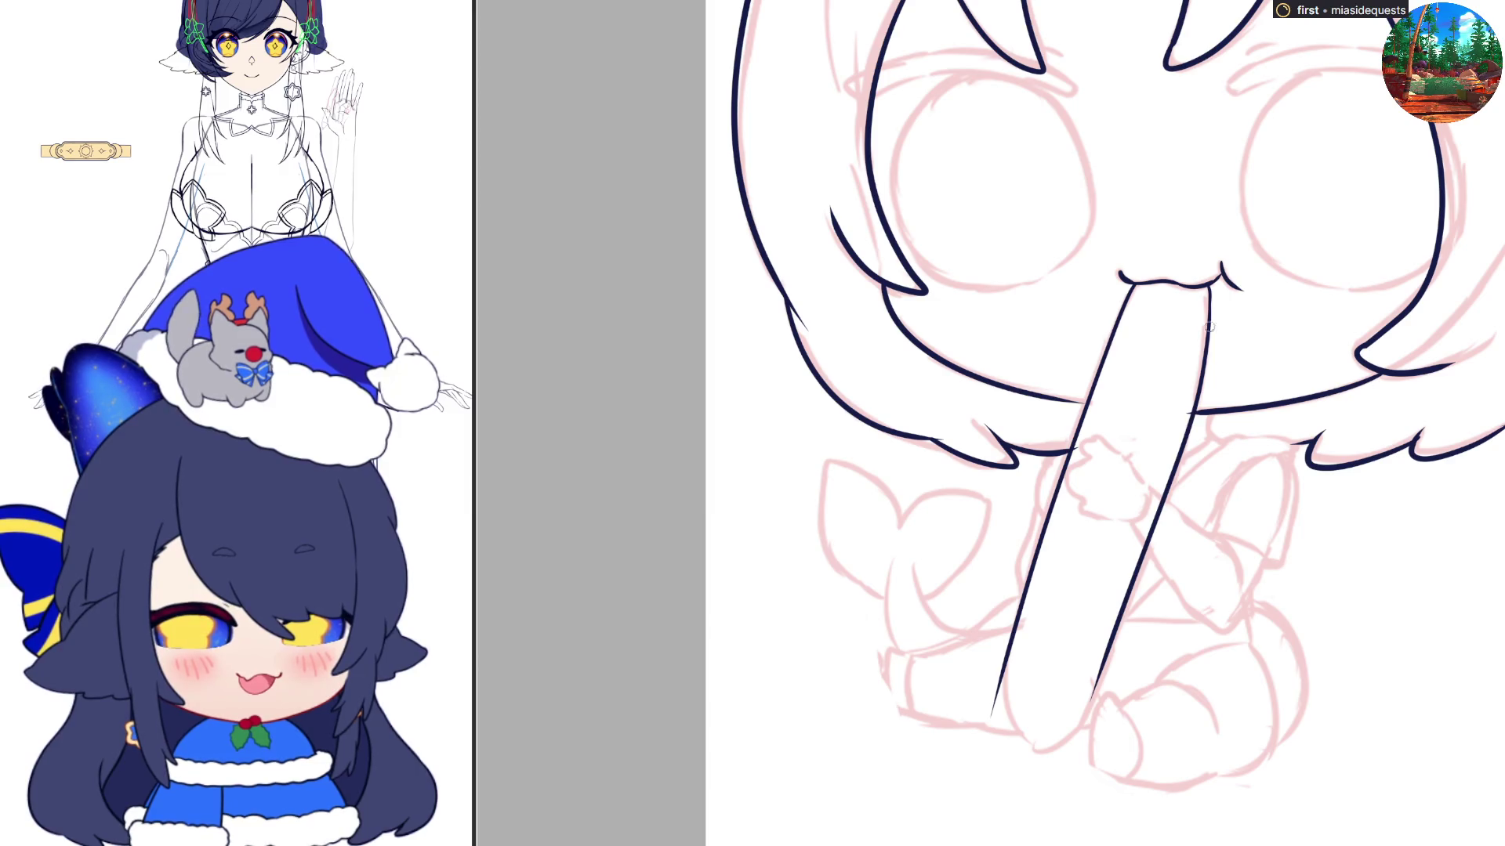
{"action": "key", "text": "ctrl+z"}
{"action": "left_click_drag", "start_coordinate": [1211, 286], "coordinate": [1190, 421]}
{"action": "left_click_drag", "start_coordinate": [1203, 357], "coordinate": [1092, 705]}
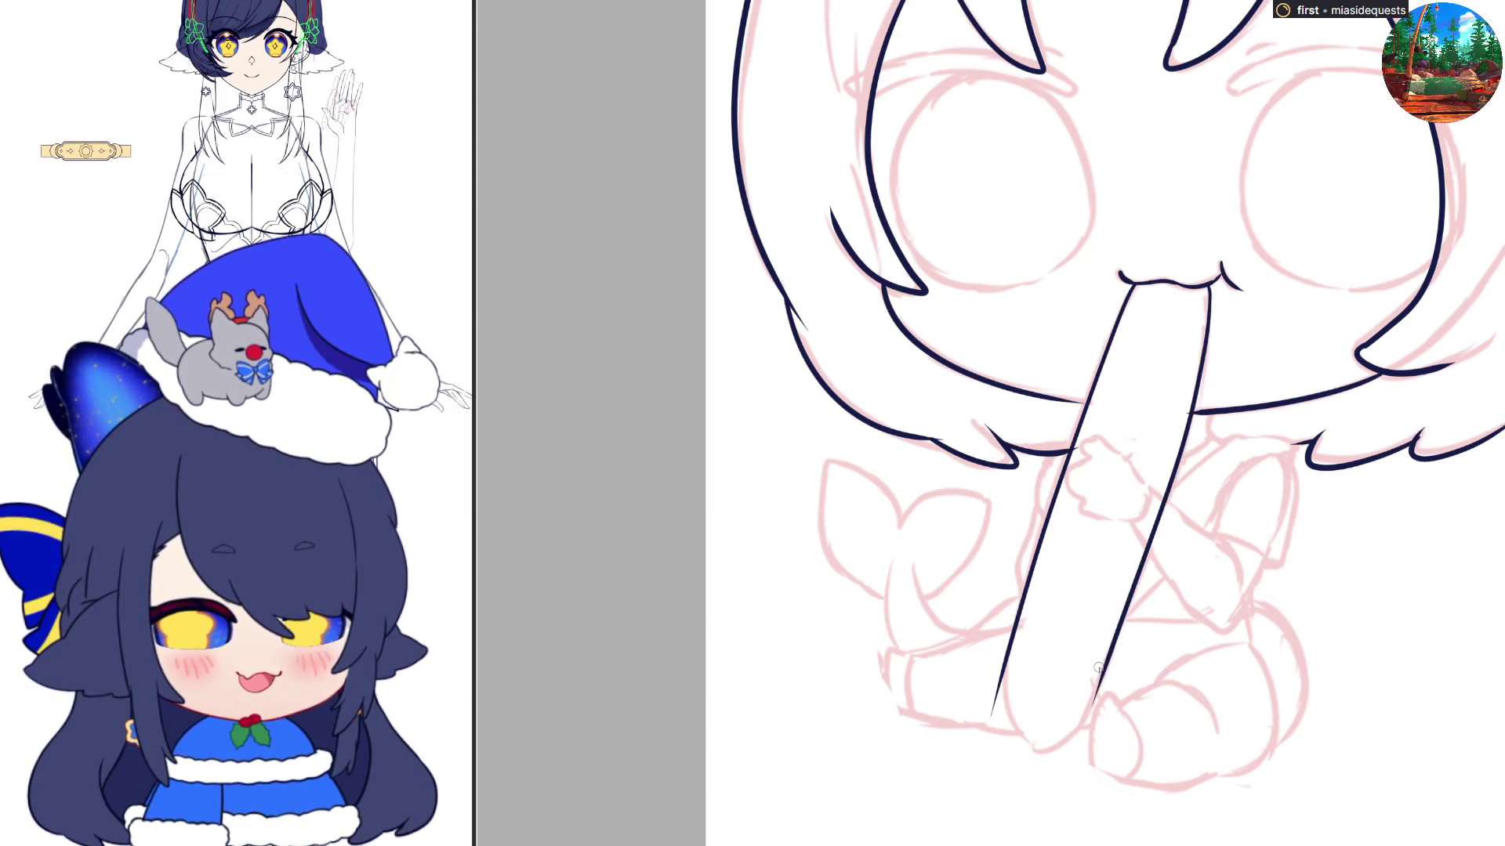
Close the stick's bottom end with a curve and clean the stray tail
{"action": "left_click_drag", "start_coordinate": [1003, 665], "coordinate": [1042, 746]}
{"action": "key", "text": "ctrl+z"}
{"action": "mouse_move", "coordinate": [1003, 666]}
{"action": "left_mouse_down"}
{"action": "mouse_move", "coordinate": [1036, 749]}
{"action": "mouse_move", "coordinate": [1080, 733]}
{"action": "mouse_move", "coordinate": [1110, 627]}
{"action": "left_mouse_up"}
{"action": "left_click_drag", "start_coordinate": [1009, 693], "coordinate": [994, 714]}
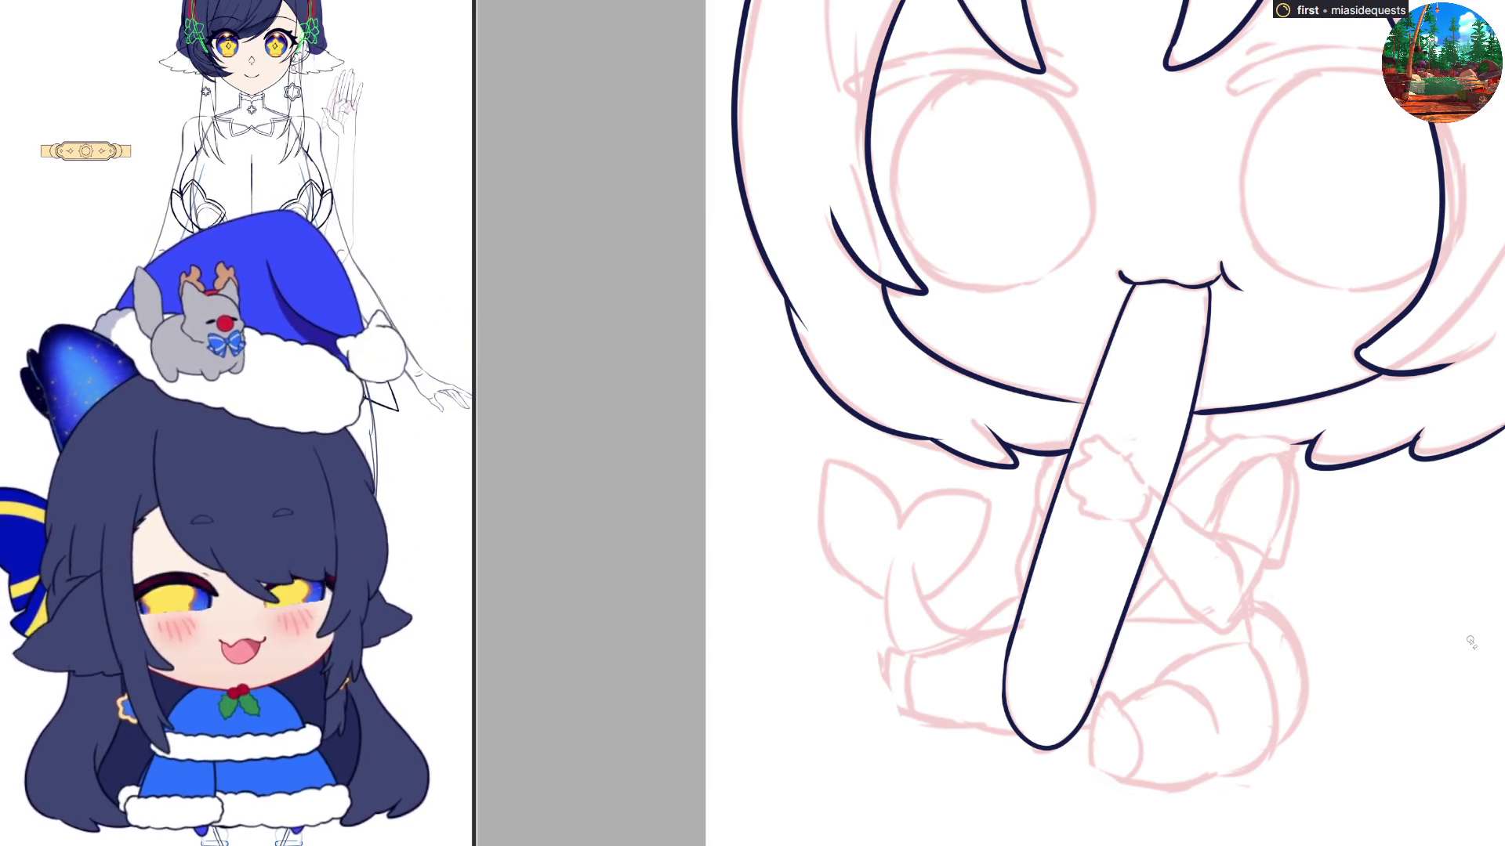
{"action": "scroll", "coordinate": [1470, 641], "scroll_direction": "up", "scroll_amount": 7}
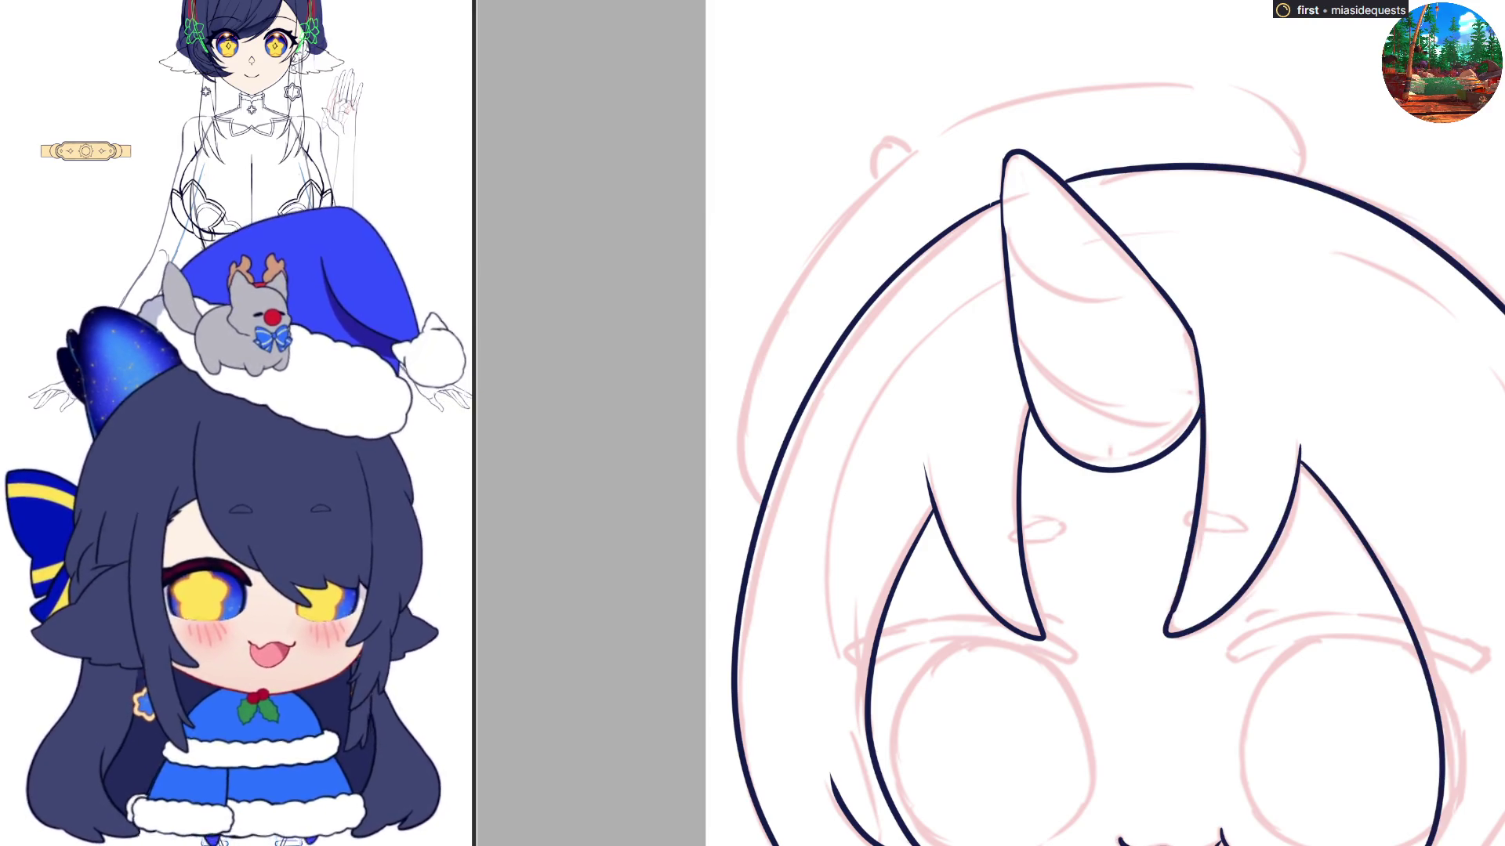
Flip the view to review the horn, hair outline and bangs from the mirrored side
{"action": "key", "text": "m"}
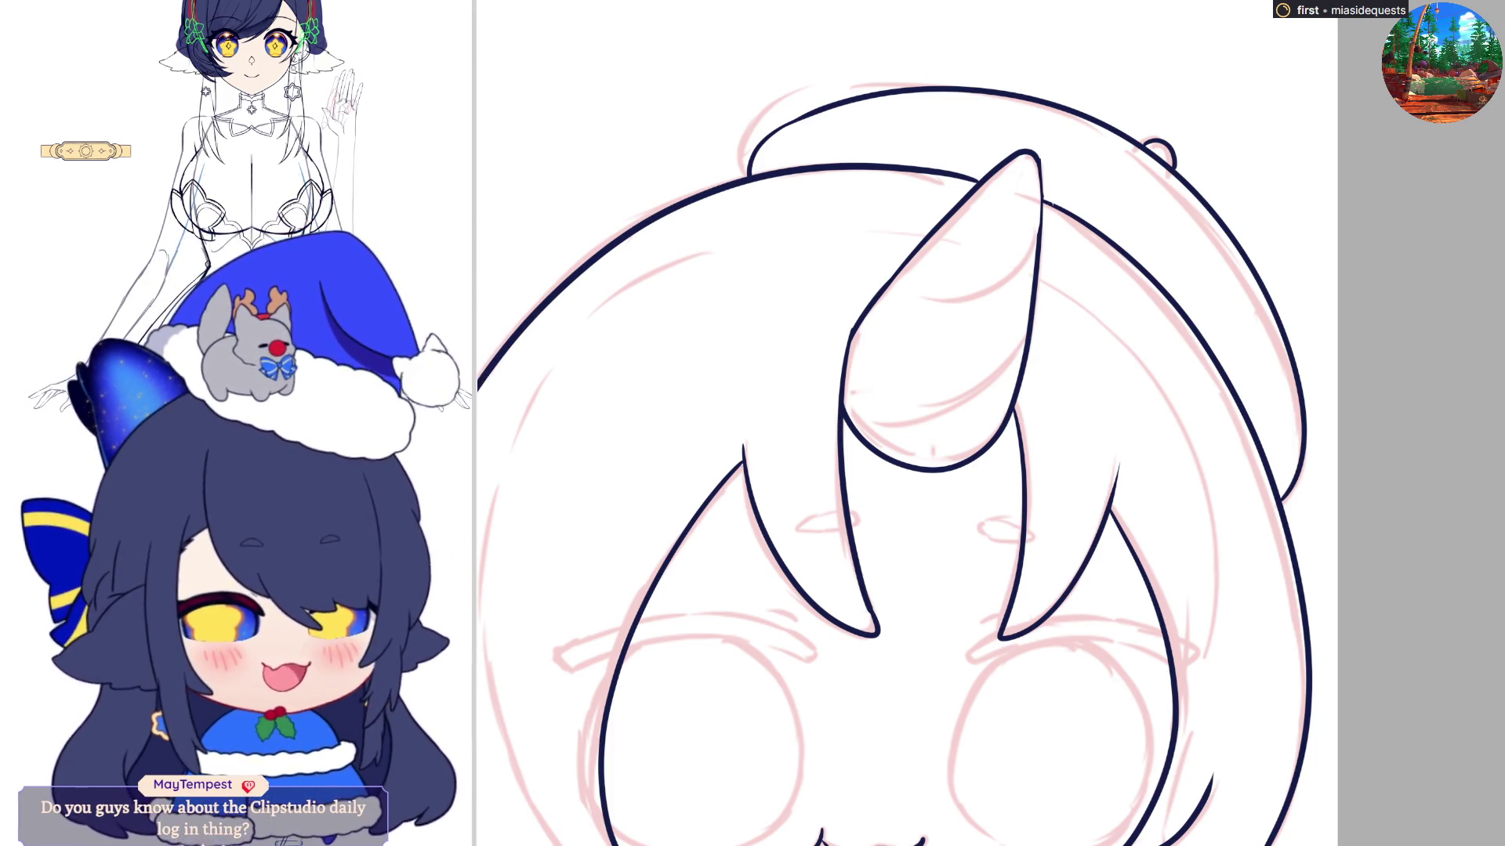
Zoom out to see the whole head and begin a free transform of its line art
{"action": "scroll", "coordinate": [1402, 326], "scroll_direction": "down", "scroll_amount": 3}
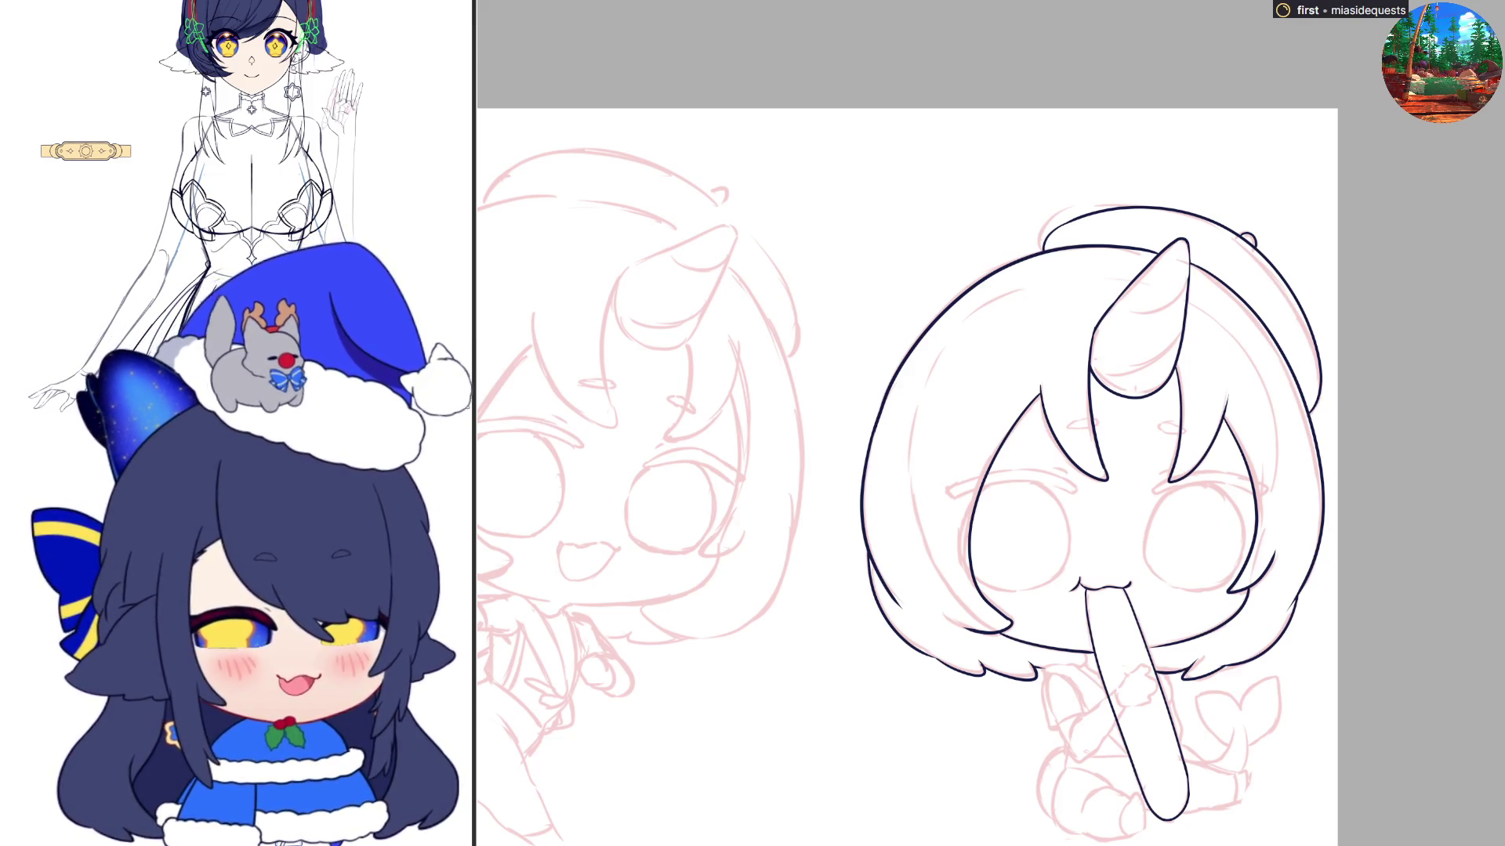
{"action": "key", "text": "ctrl+t"}
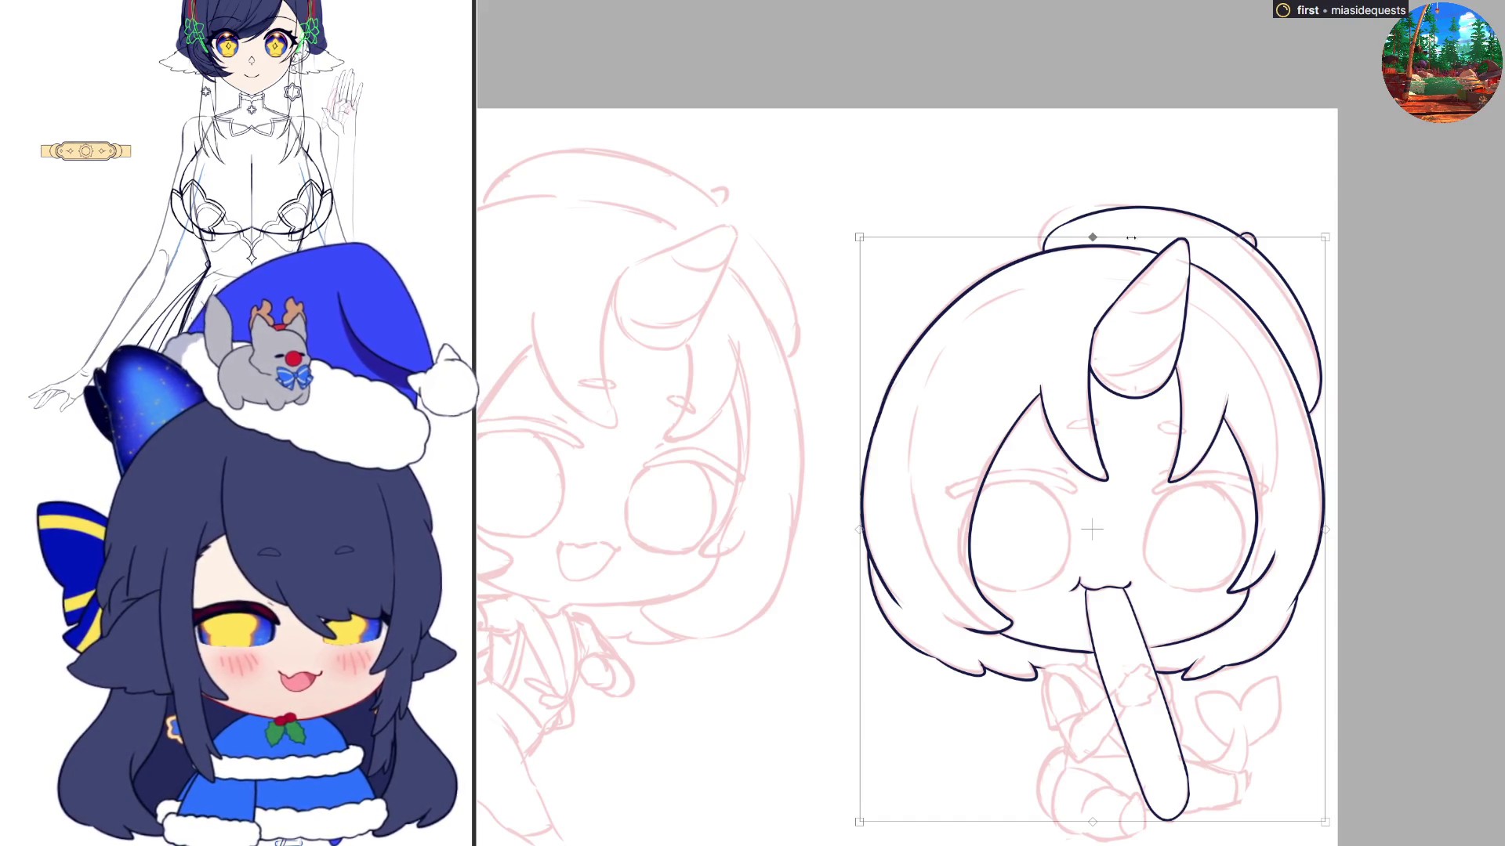
Skew the head line art so its top leans left; leave the upper-hair transform unchanged
{"action": "left_click_drag", "start_coordinate": [1101, 230], "coordinate": [1093, 230]}
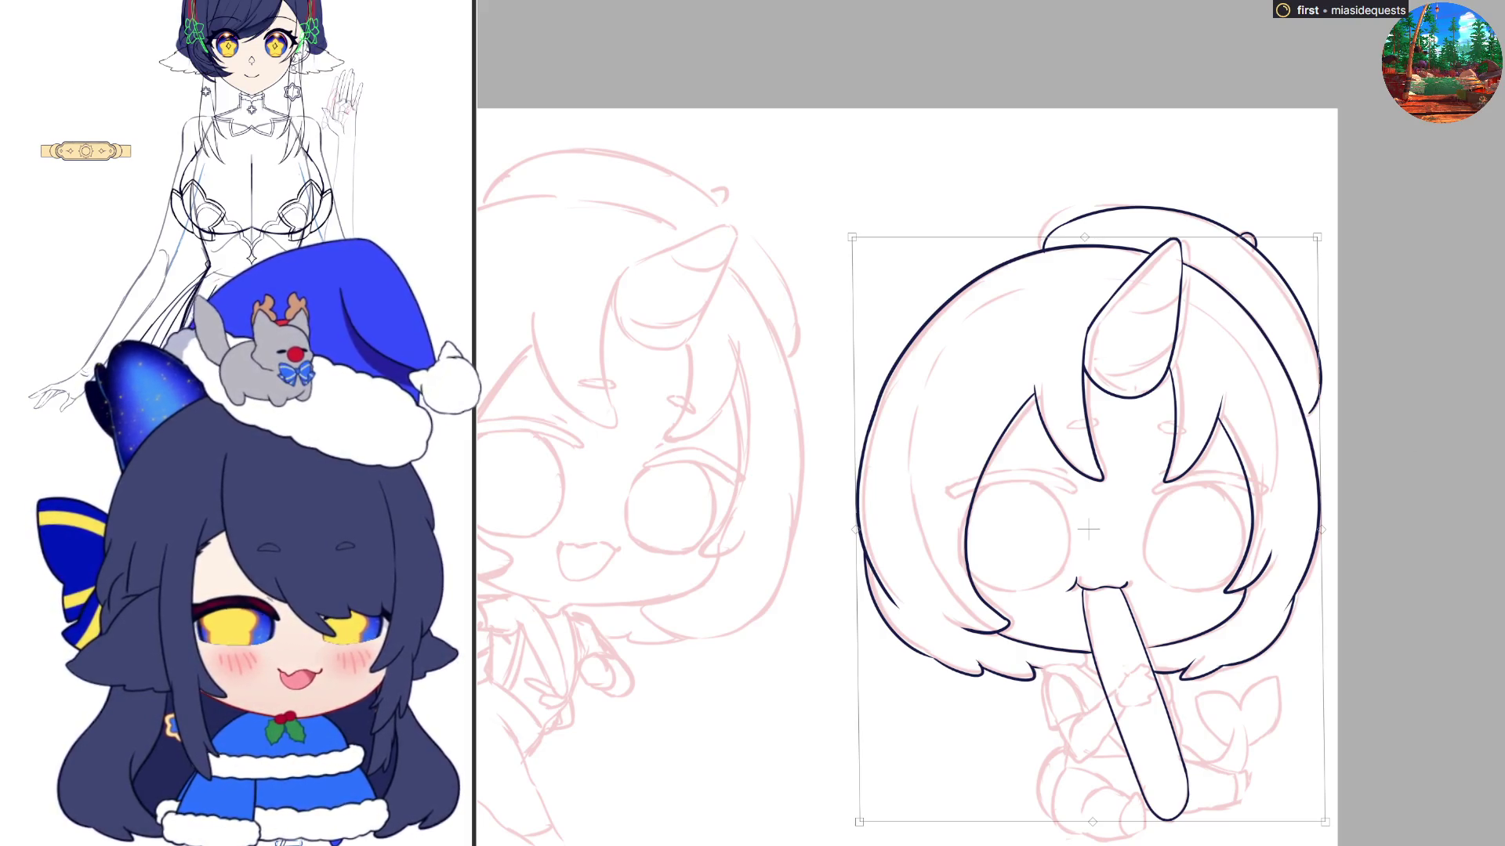
{"action": "key", "text": "Return"}
{"action": "key", "text": "ctrl+t"}
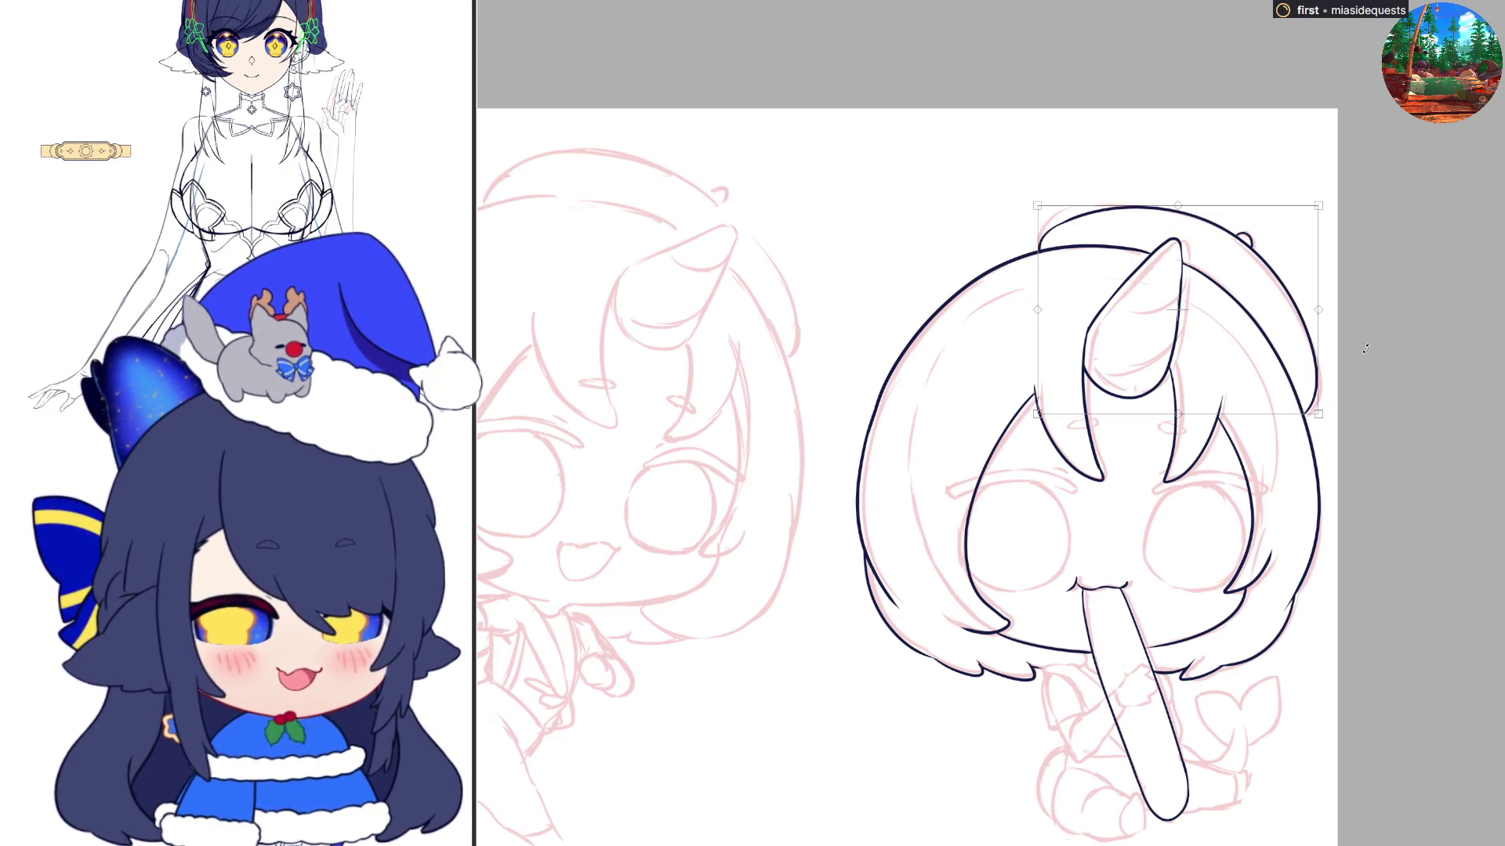
{"action": "key", "text": "Return"}
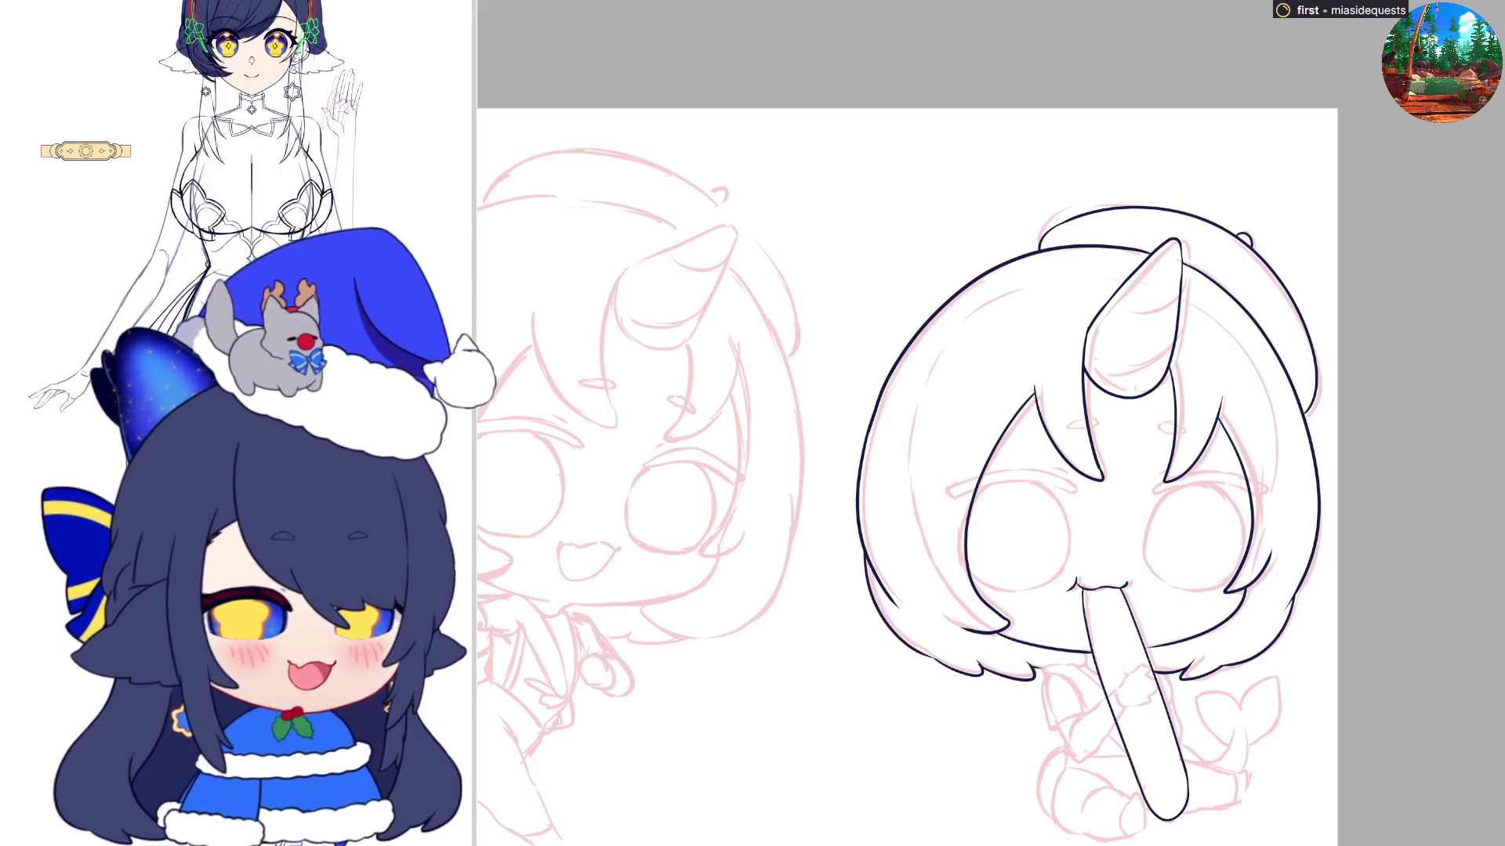
Ink the small hand gripping the popsicle stick and rotate it slightly
{"action": "scroll", "coordinate": [908, 446], "scroll_direction": "down", "scroll_amount": 2}
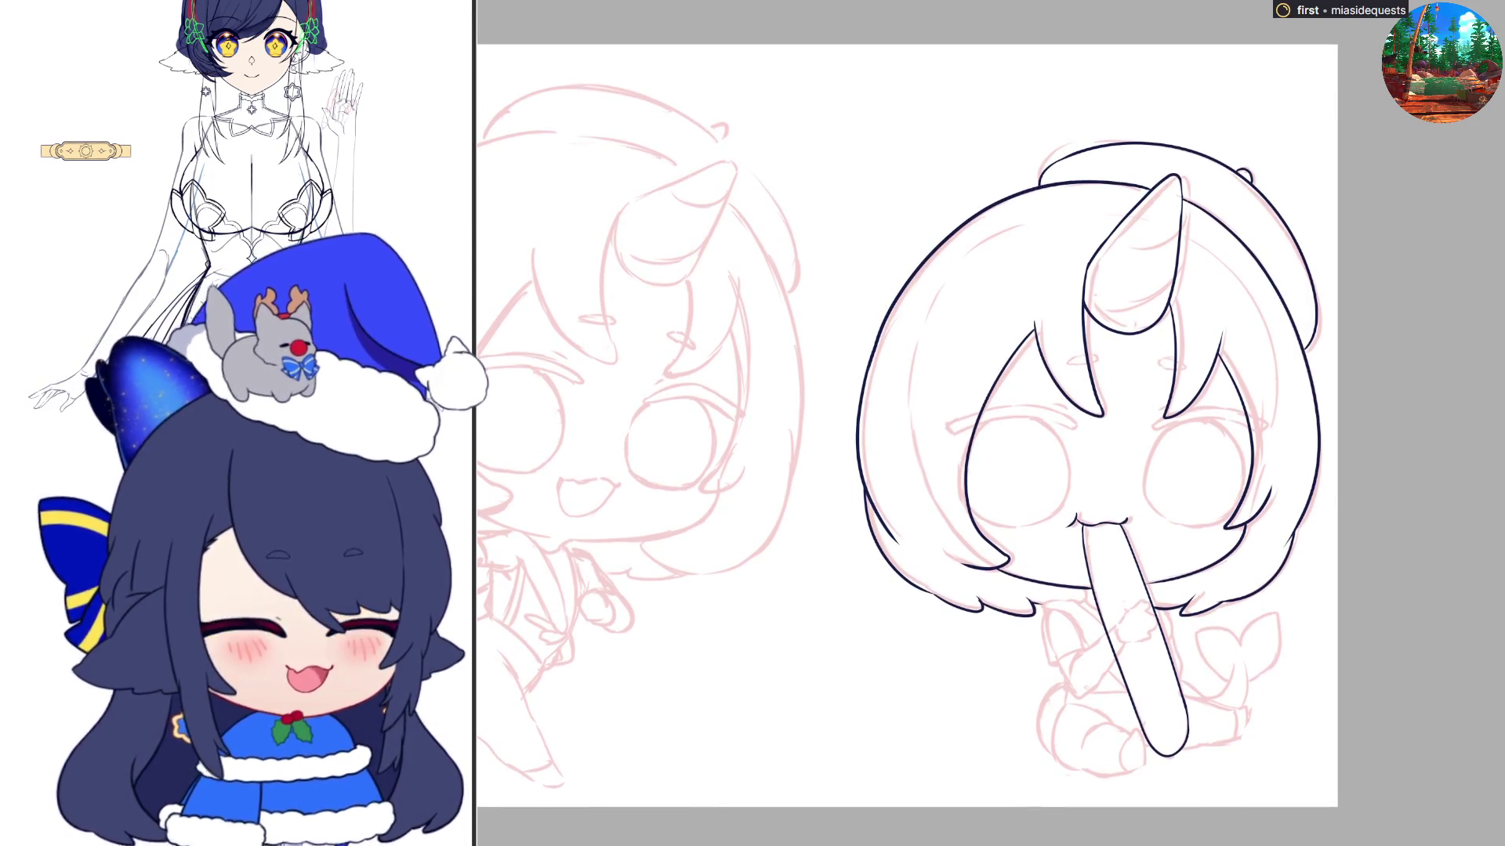
{"action": "scroll", "coordinate": [1049, 742], "scroll_direction": "up", "scroll_amount": 3}
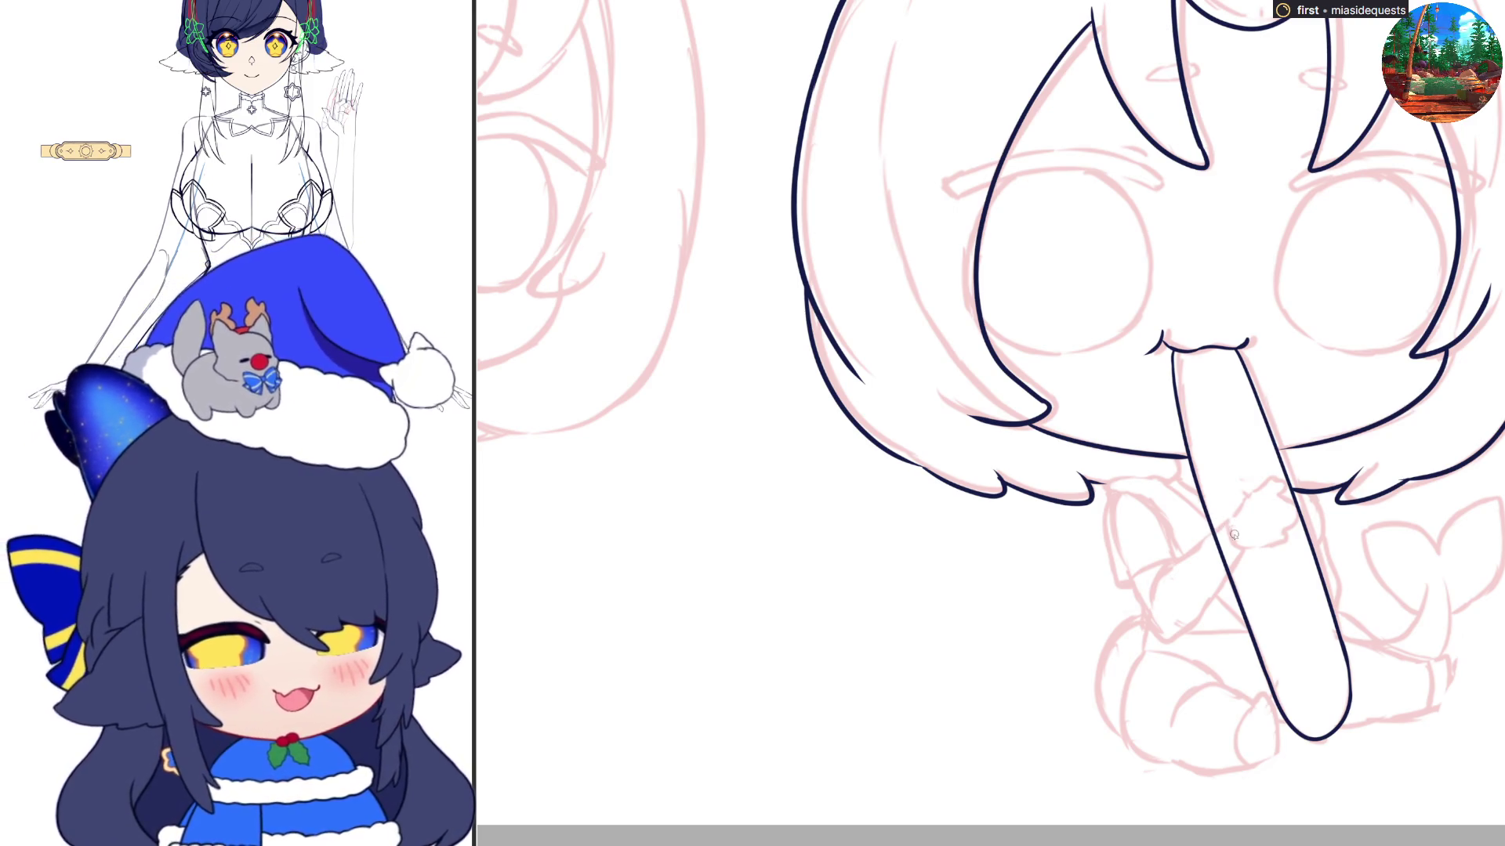
{"action": "mouse_move", "coordinate": [1235, 522]}
{"action": "left_mouse_down"}
{"action": "mouse_move", "coordinate": [1231, 546]}
{"action": "mouse_move", "coordinate": [1269, 487]}
{"action": "mouse_move", "coordinate": [1279, 539]}
{"action": "mouse_move", "coordinate": [1231, 549]}
{"action": "left_mouse_up"}
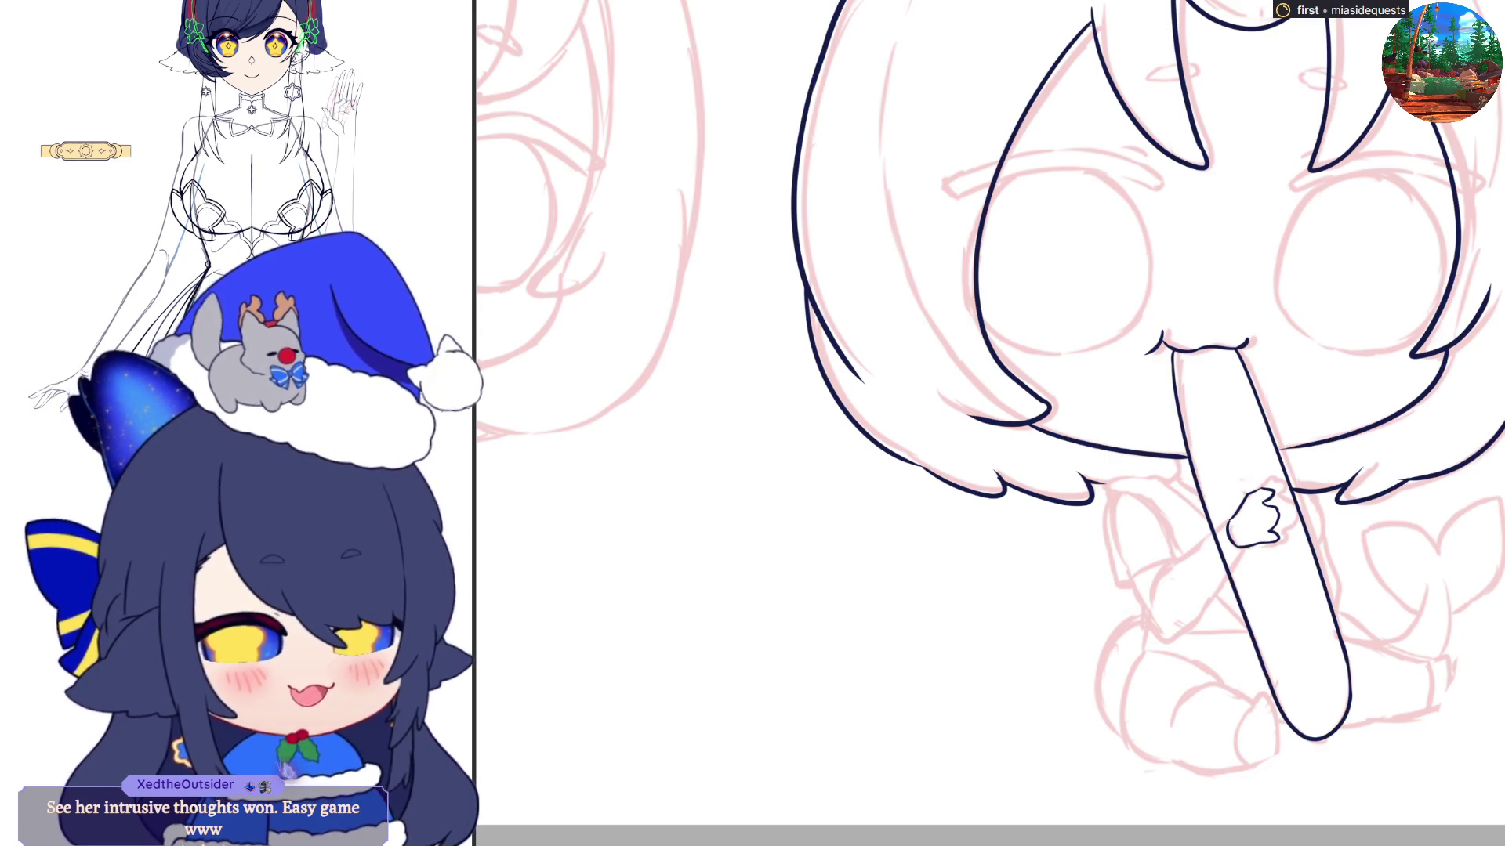
{"action": "mouse_move", "coordinate": [1207, 459]}
{"action": "left_mouse_down"}
{"action": "mouse_move", "coordinate": [1218, 584]}
{"action": "mouse_move", "coordinate": [1301, 551]}
{"action": "mouse_move", "coordinate": [1361, 490]}
{"action": "left_mouse_up"}
{"action": "key", "text": "ctrl+t"}
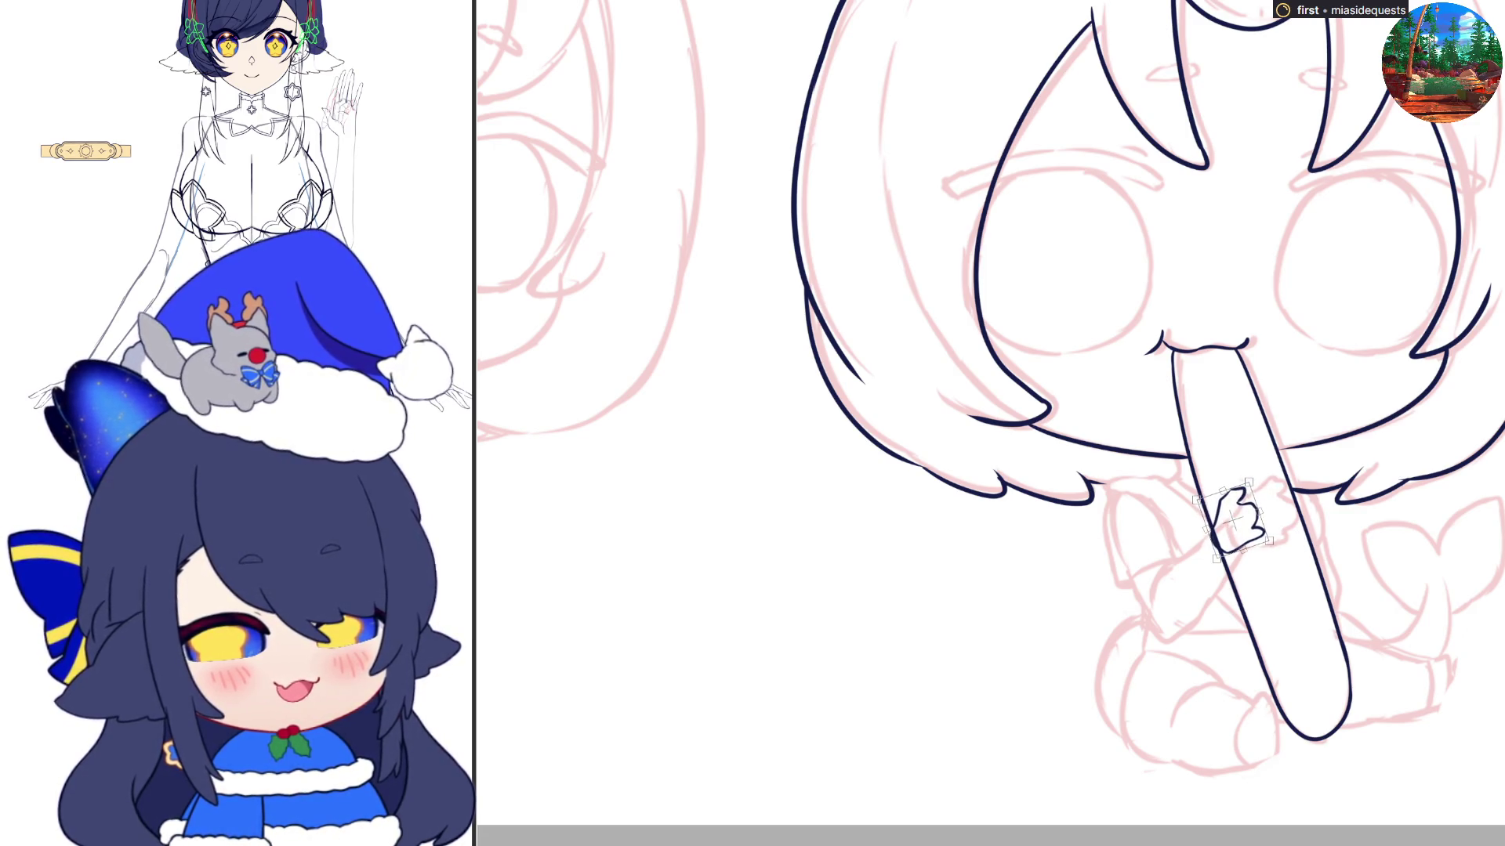
{"action": "key", "text": "Return"}
Ink the forearm bending down-left from the hand, with inner and outer elbow edges
{"action": "left_click_drag", "start_coordinate": [1216, 524], "coordinate": [1156, 619]}
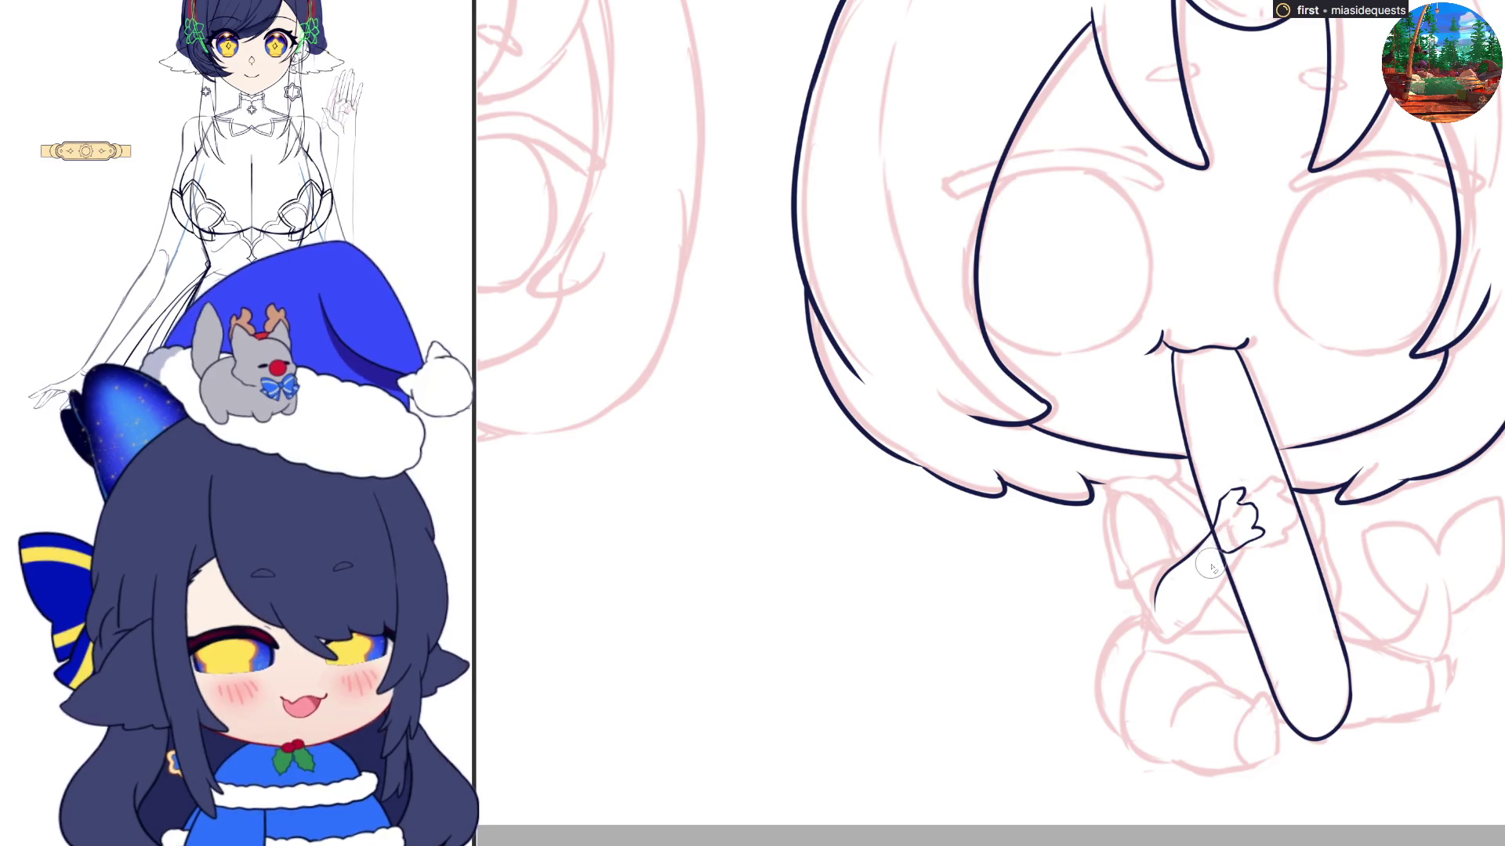
{"action": "mouse_move", "coordinate": [1216, 586]}
{"action": "left_mouse_down"}
{"action": "mouse_move", "coordinate": [1228, 556]}
{"action": "mouse_move", "coordinate": [1166, 639]}
{"action": "left_mouse_up"}
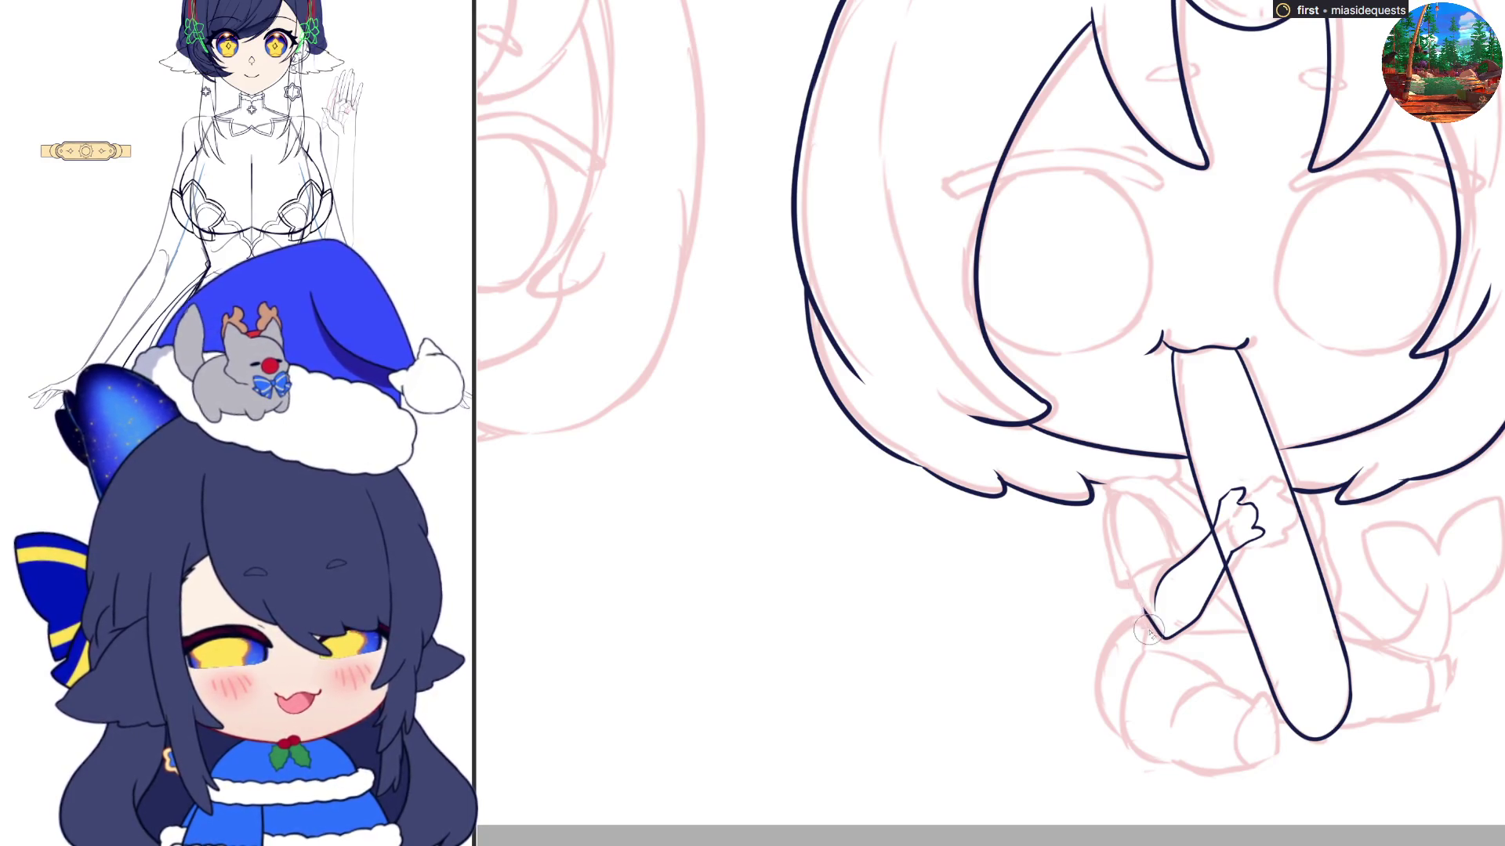
{"action": "left_click_drag", "start_coordinate": [1129, 583], "coordinate": [1162, 646]}
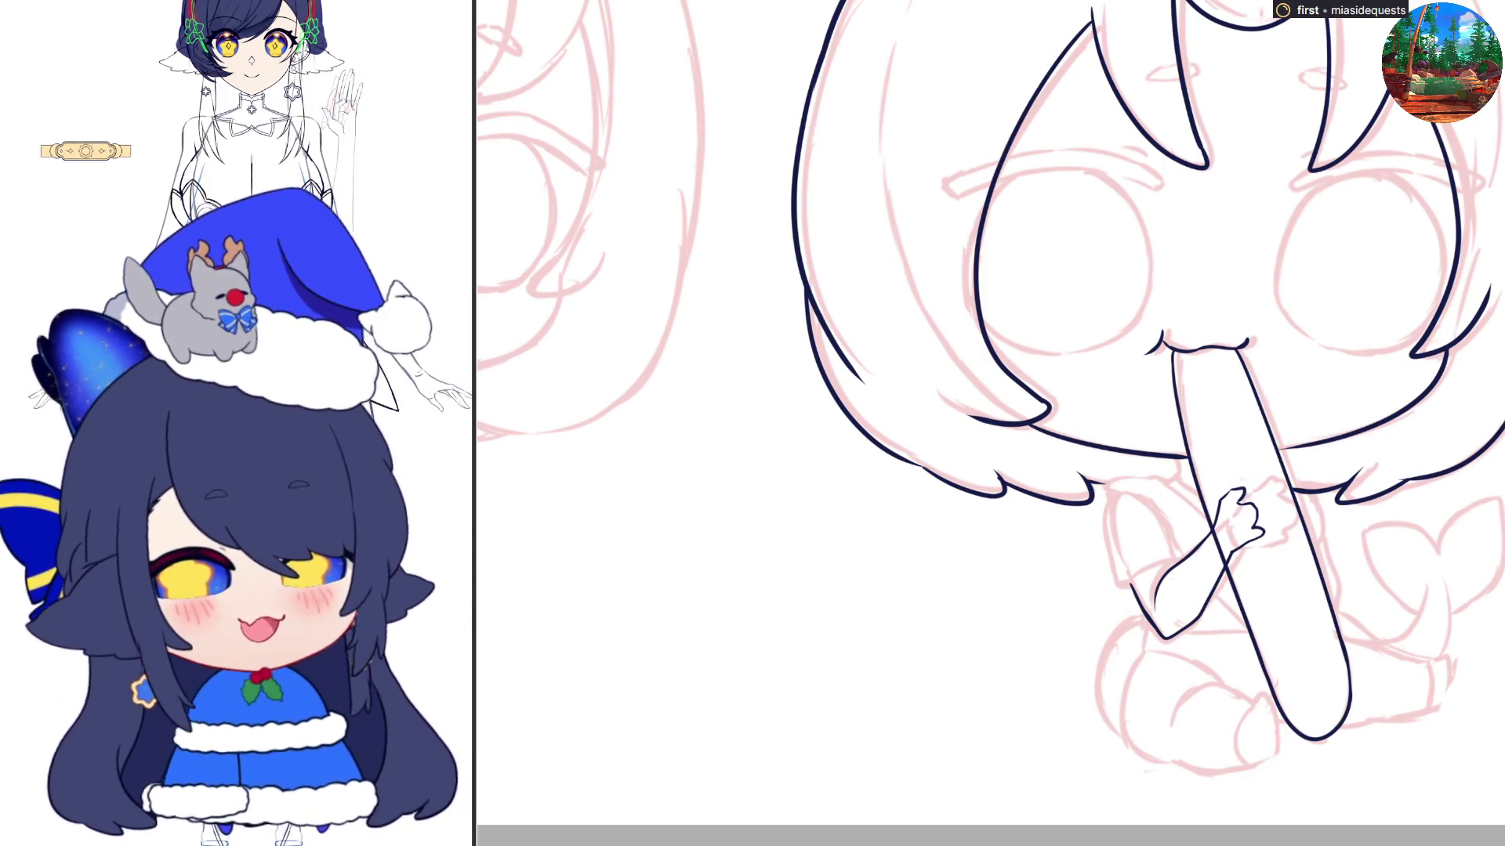
Pan the canvas right and flip the view horizontally to review the hand and arm
{"action": "scroll", "coordinate": [990, 423], "scroll_direction": "right", "scroll_amount": 8}
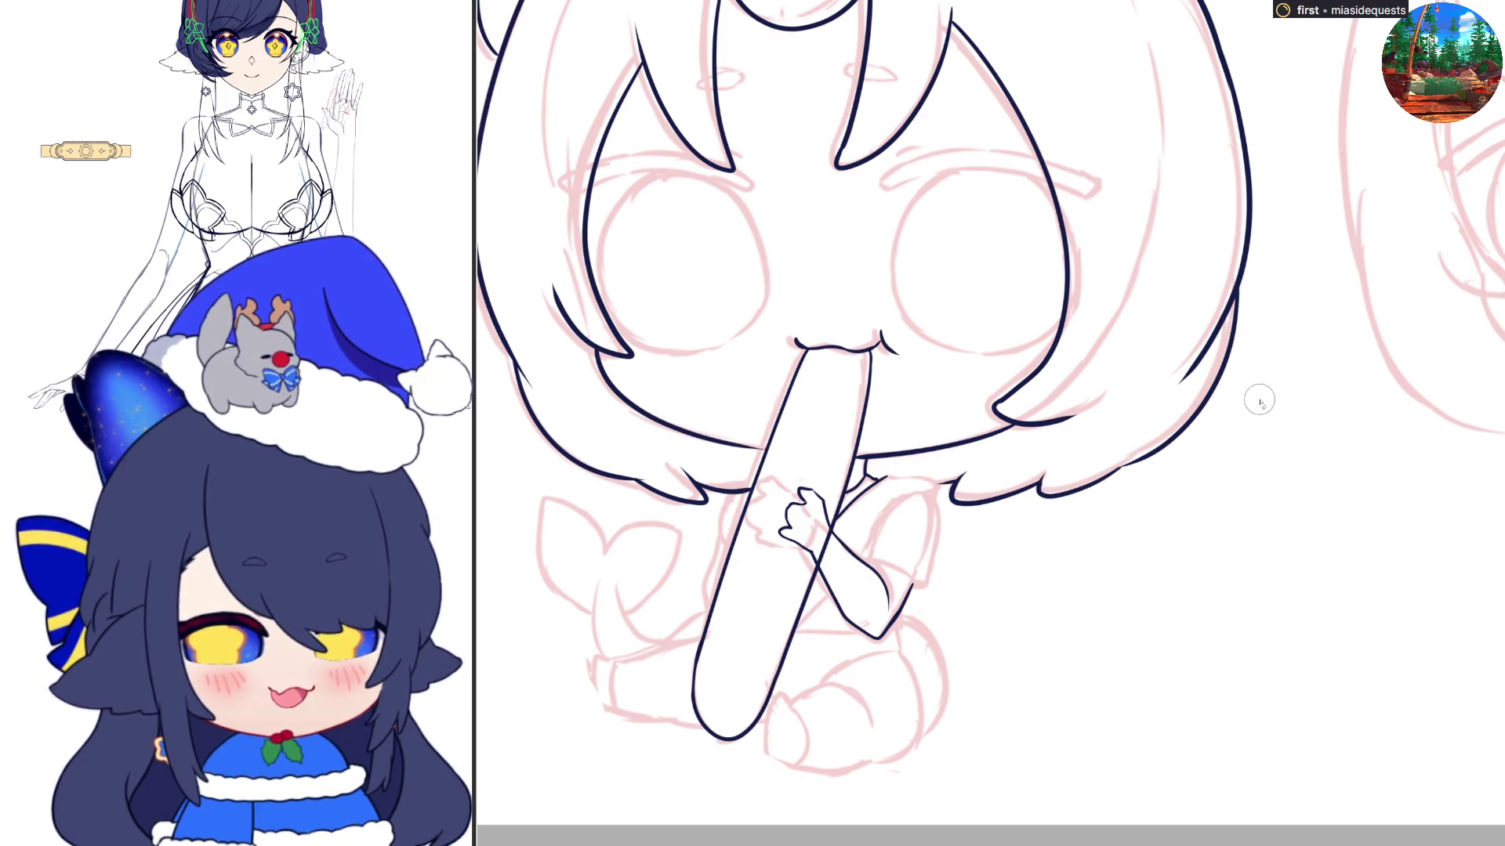
{"action": "key", "text": "h"}
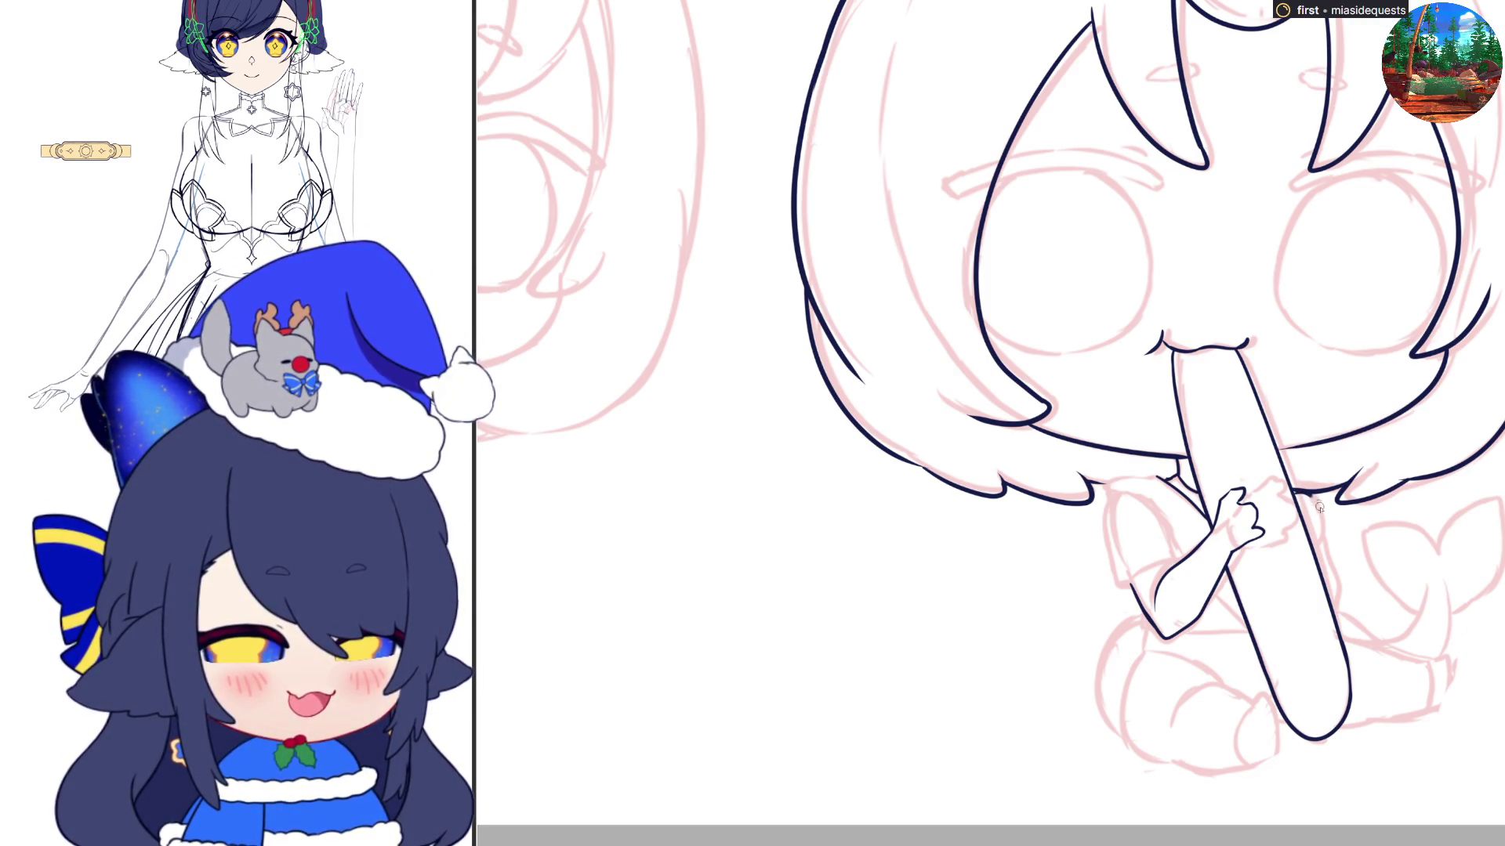
Ink the arm's right edge, shoulder line and left edge to the elbow, undoing the sleeve-bottom stroke
{"action": "left_click_drag", "start_coordinate": [1316, 504], "coordinate": [1334, 615]}
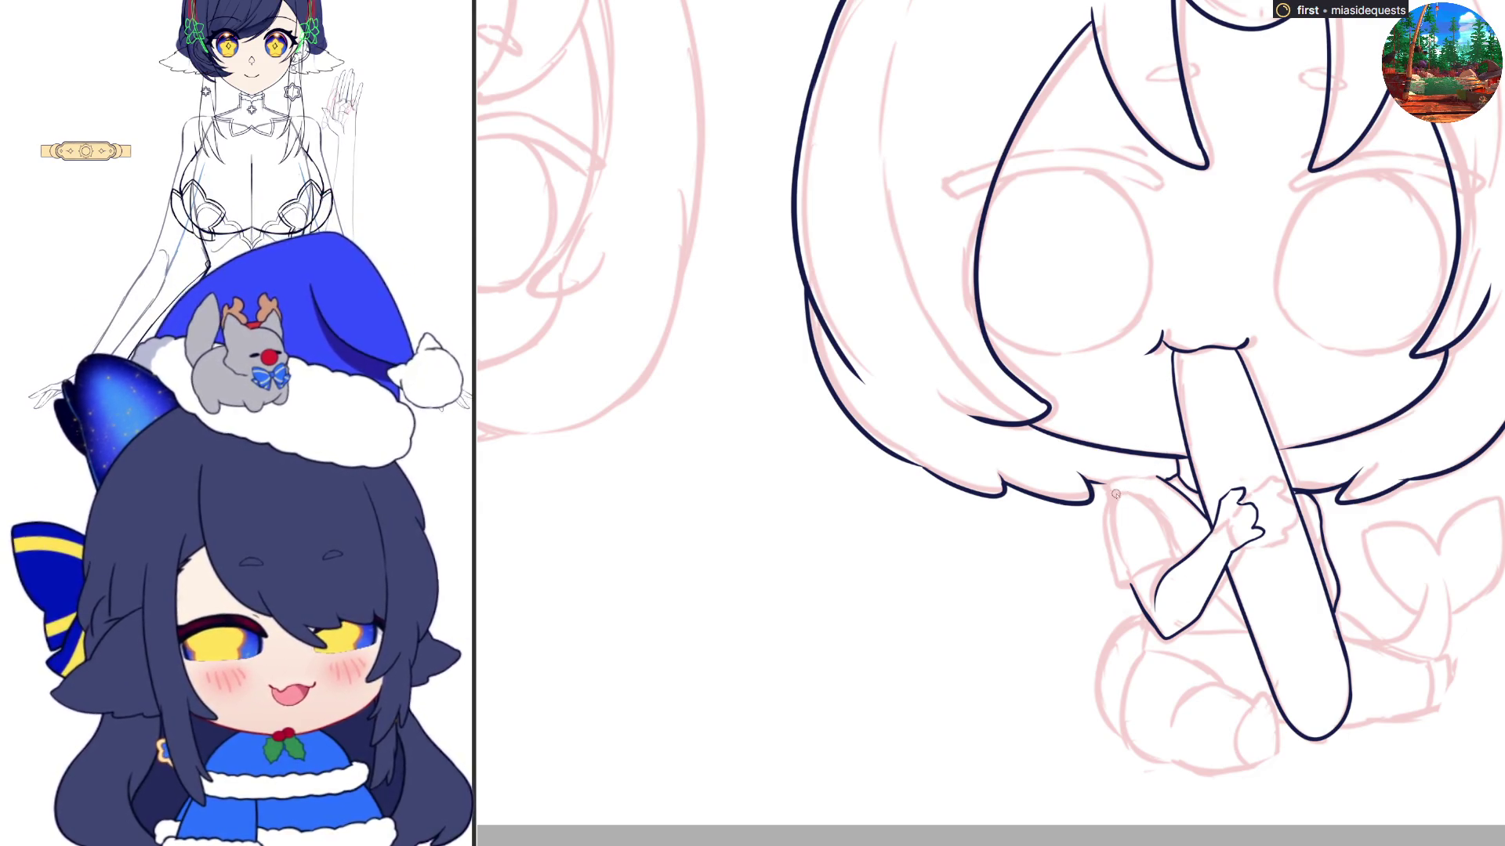
{"action": "left_click_drag", "start_coordinate": [1105, 494], "coordinate": [1151, 475]}
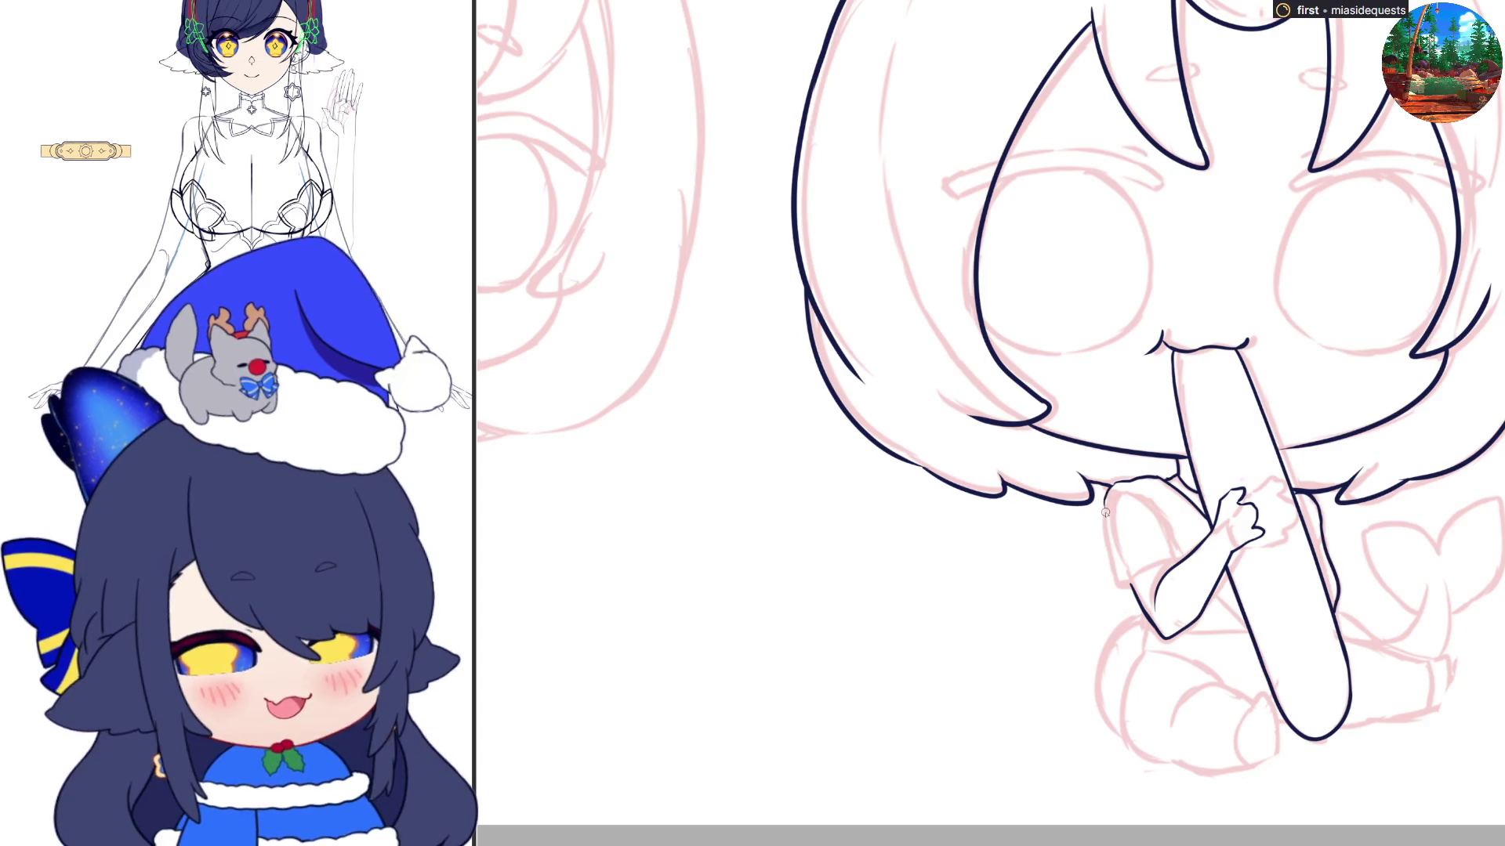
{"action": "mouse_move", "coordinate": [1106, 499]}
{"action": "left_mouse_down"}
{"action": "mouse_move", "coordinate": [1105, 564]}
{"action": "mouse_move", "coordinate": [1126, 589]}
{"action": "mouse_move", "coordinate": [1176, 558]}
{"action": "left_mouse_up"}
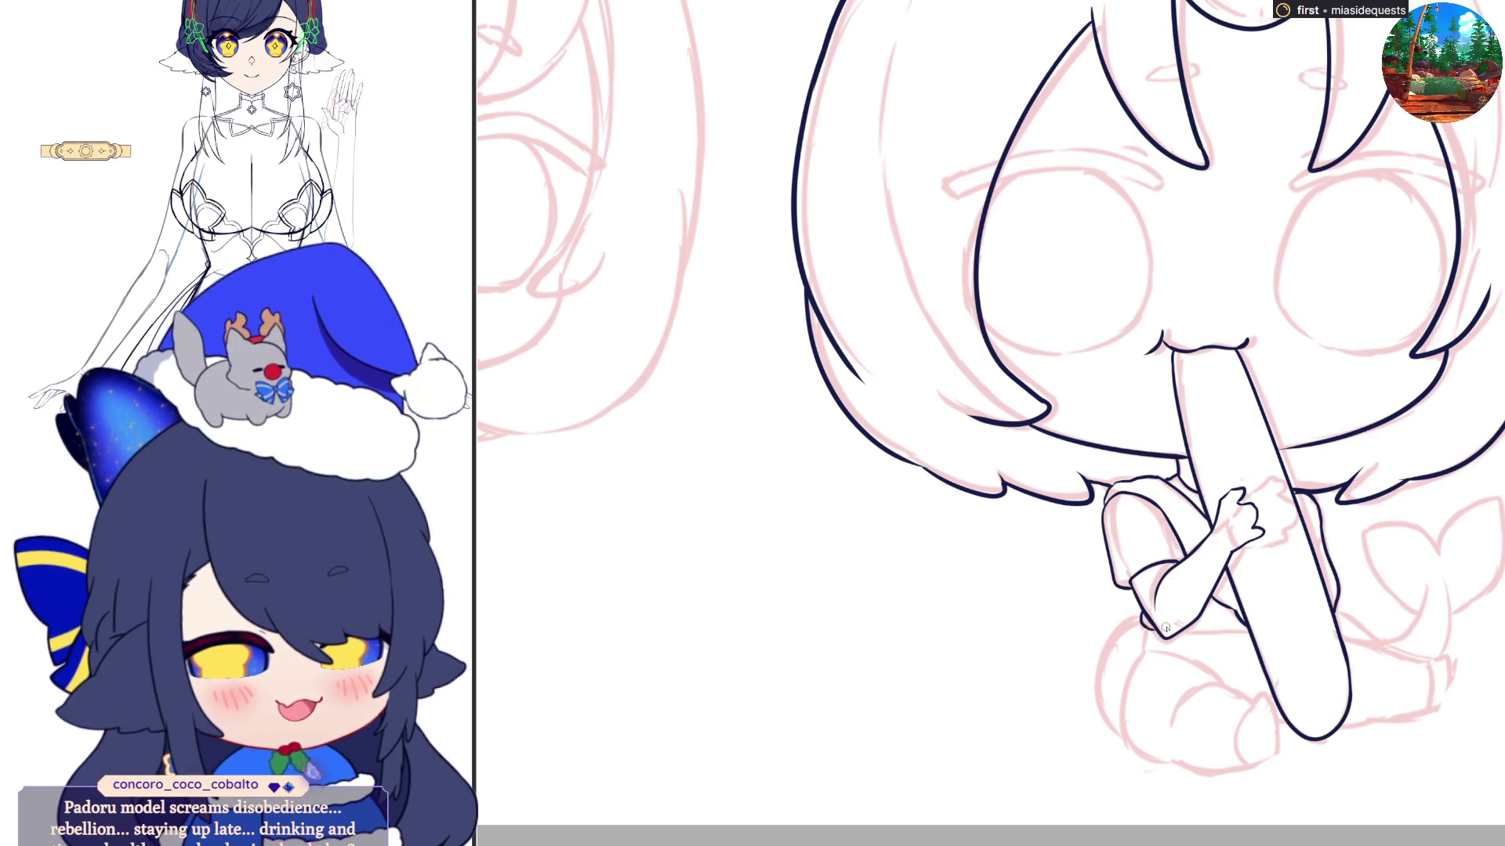
{"action": "left_click_drag", "start_coordinate": [1176, 632], "coordinate": [1256, 627]}
{"action": "key", "text": "ctrl+z"}
{"action": "key", "text": "ctrl+z"}
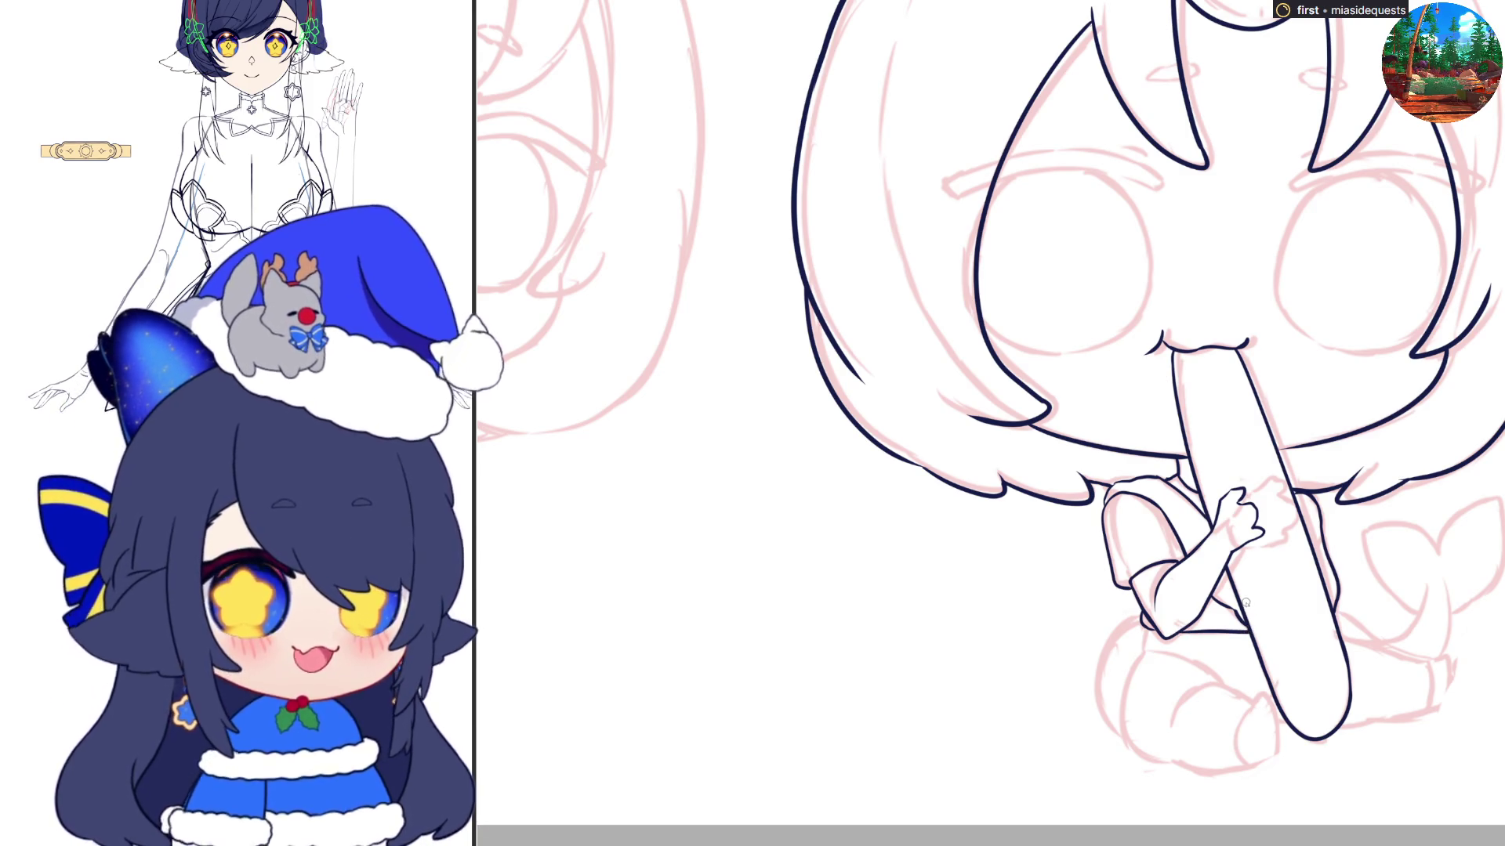
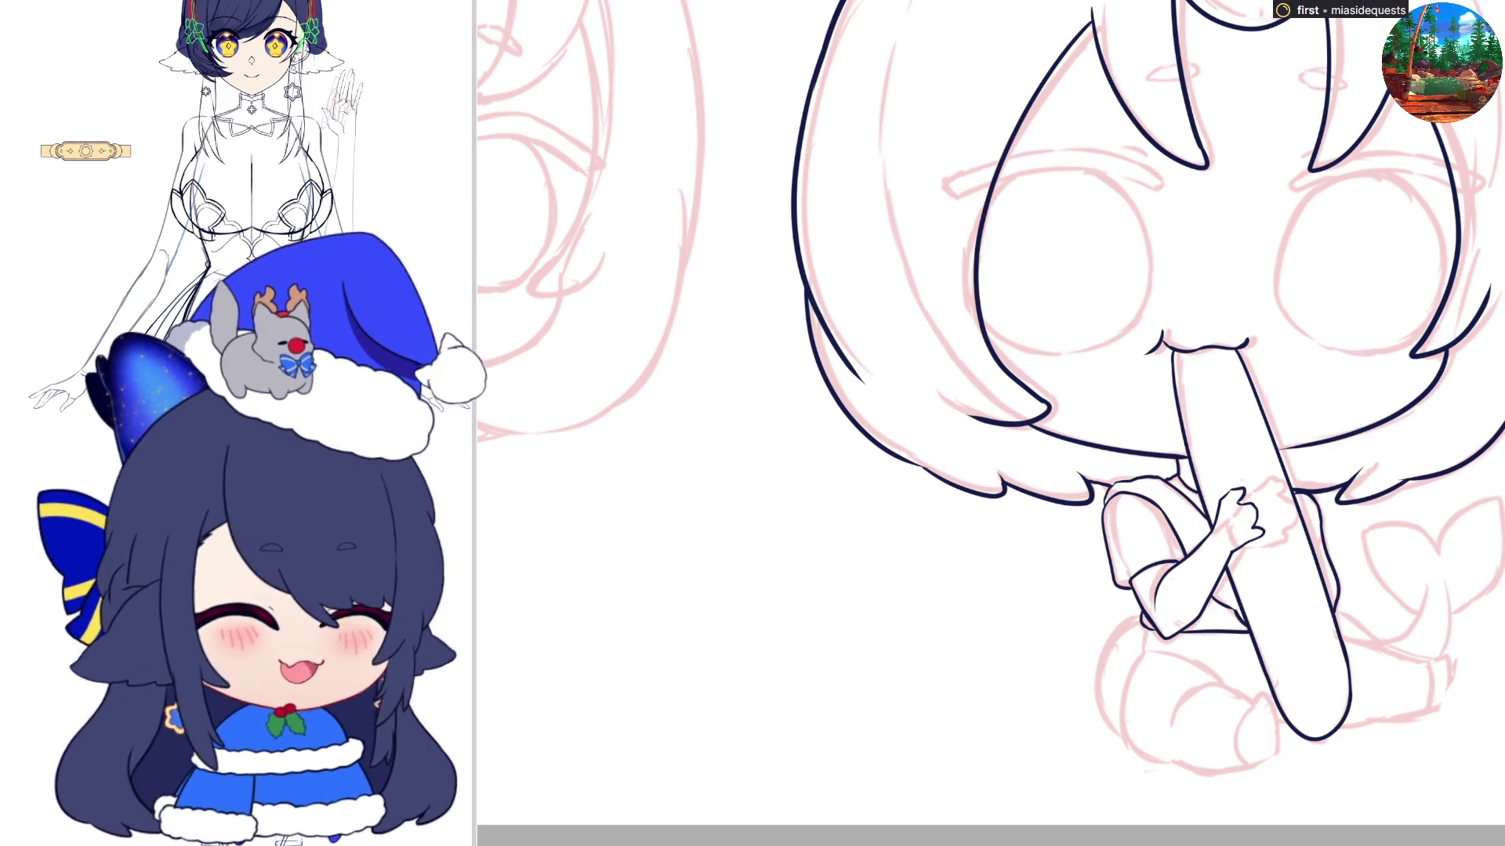
Ink the dark outlines of the left leg and the knee
{"action": "scroll", "coordinate": [1256, 557], "scroll_direction": "down", "scroll_amount": 1}
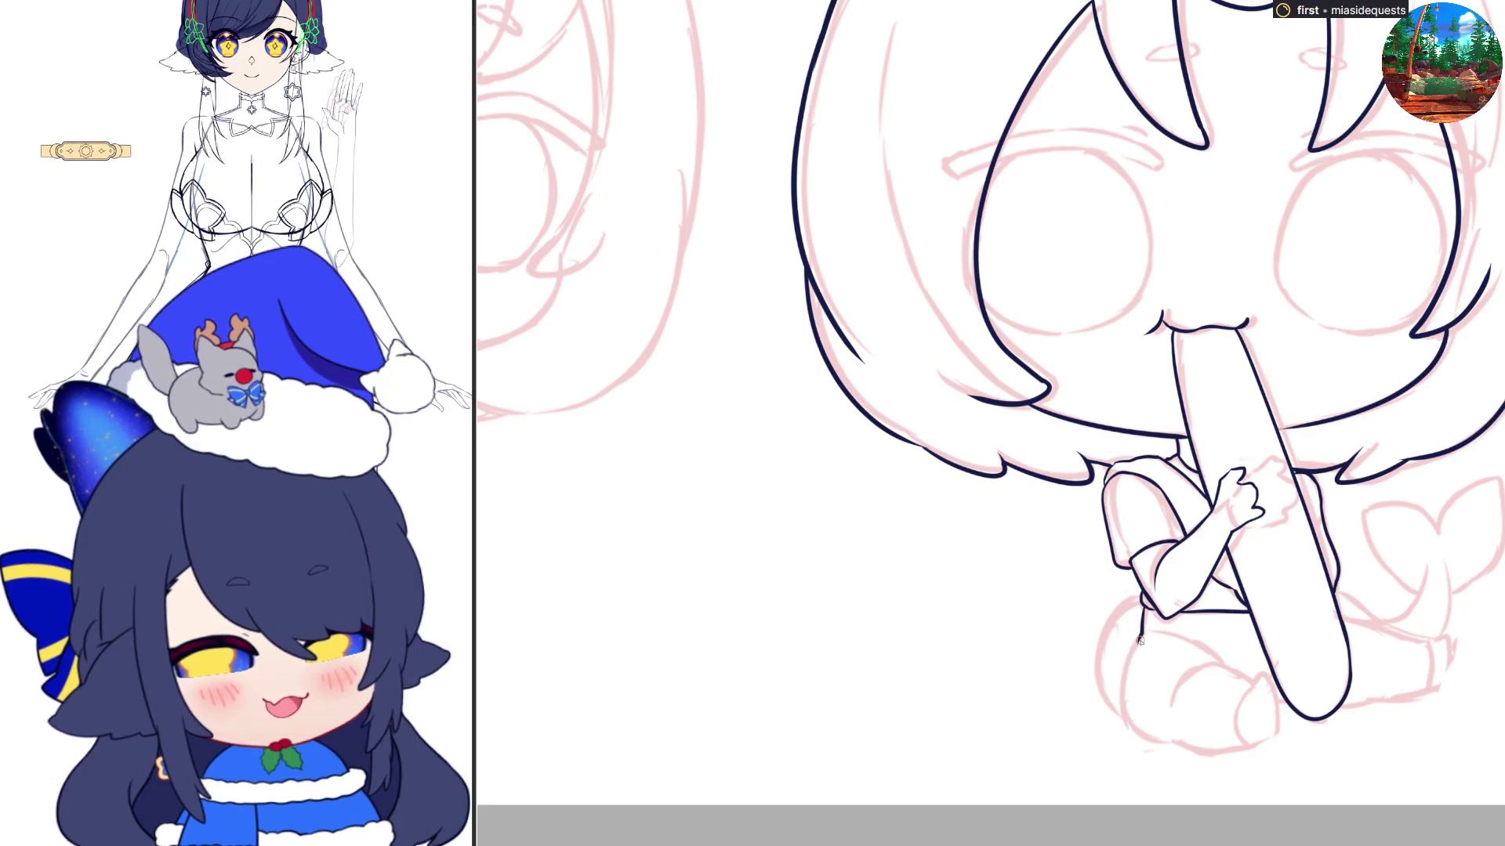
{"action": "mouse_move", "coordinate": [1139, 636]}
{"action": "left_mouse_down"}
{"action": "mouse_move", "coordinate": [1122, 676]}
{"action": "mouse_move", "coordinate": [1132, 732]}
{"action": "mouse_move", "coordinate": [1263, 746]}
{"action": "left_mouse_up"}
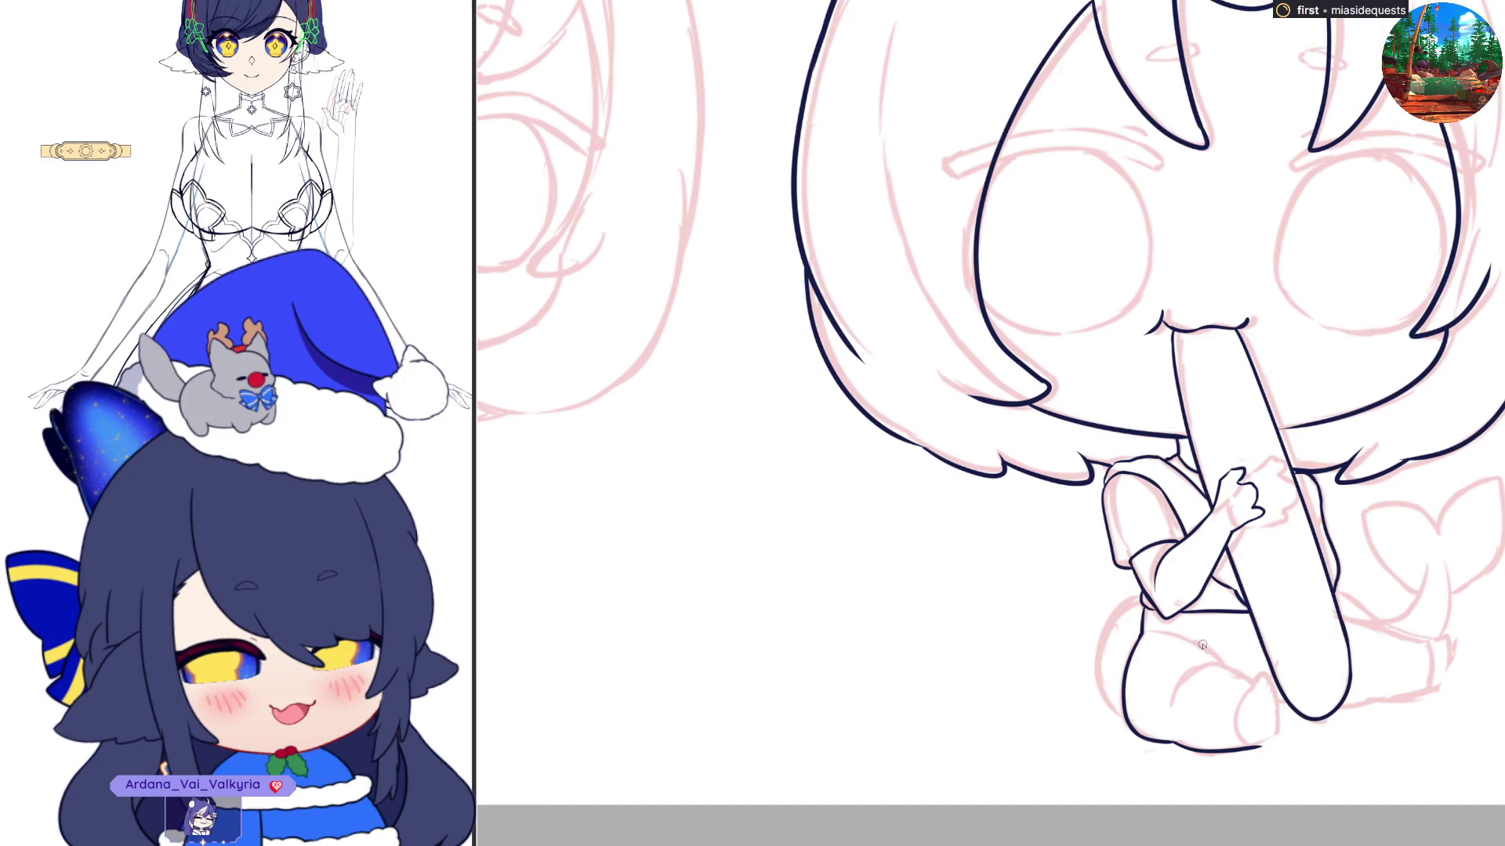
{"action": "left_click_drag", "start_coordinate": [1209, 649], "coordinate": [1259, 689]}
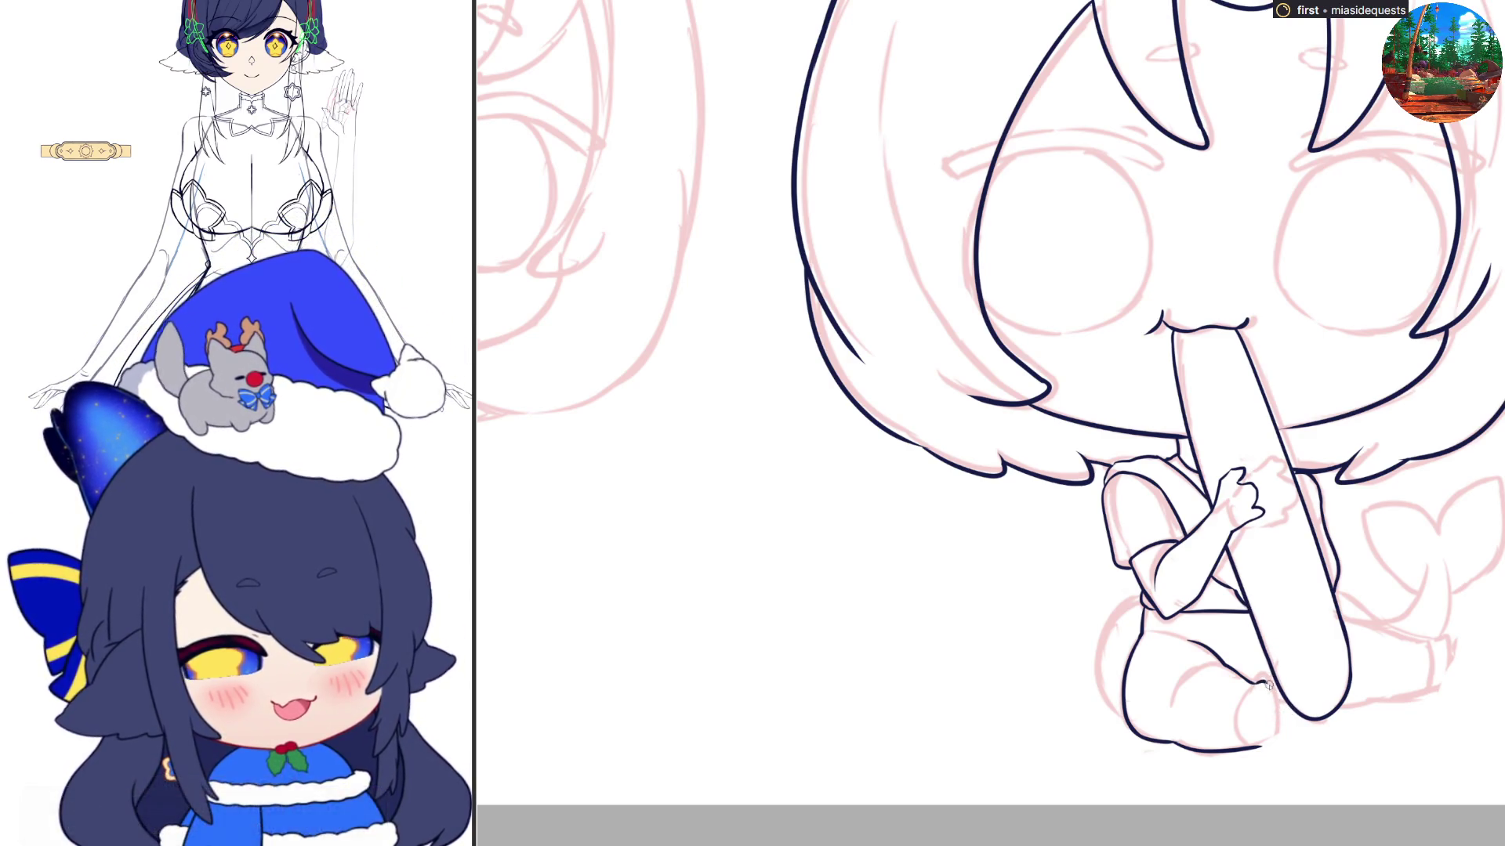
{"action": "left_click_drag", "start_coordinate": [1265, 684], "coordinate": [1269, 743]}
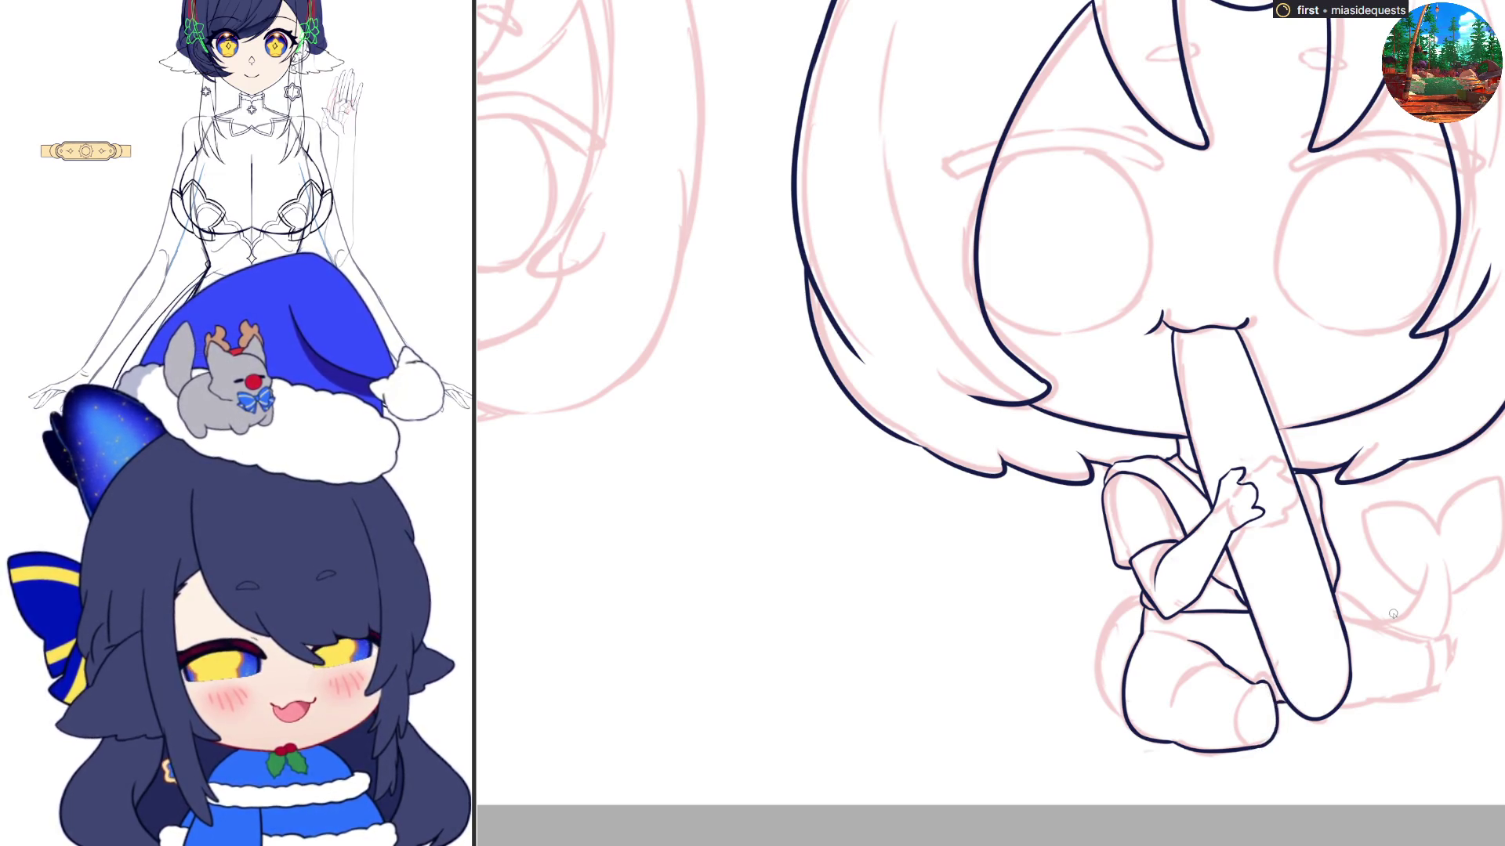
{"action": "left_click_drag", "start_coordinate": [1338, 706], "coordinate": [1444, 678]}
{"action": "key", "text": "ctrl+z"}
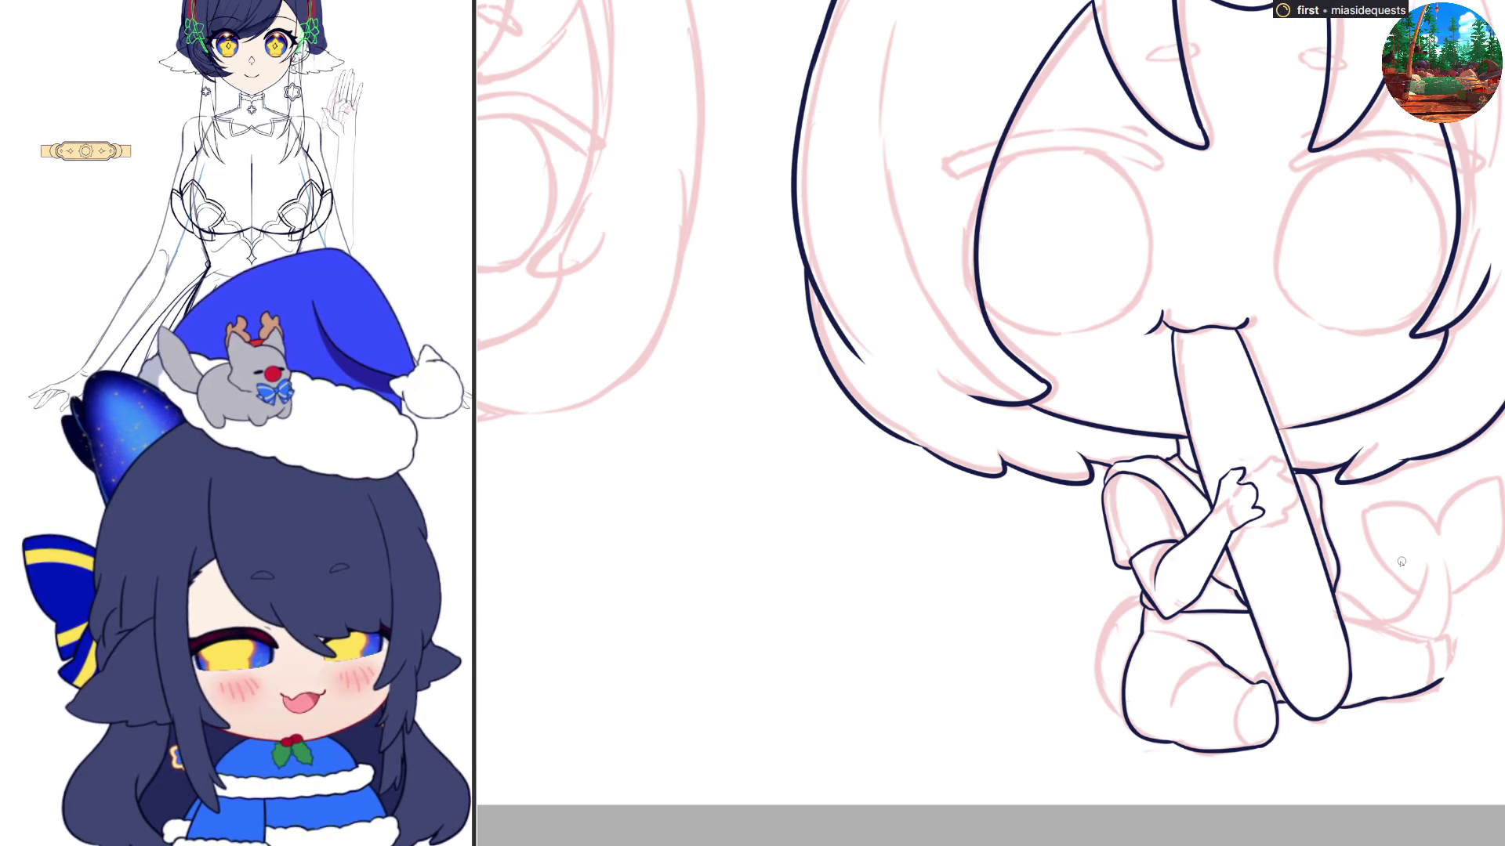
Ink the foot's back edge, the tail fin's left lobe and the knee's upper-left outline
{"action": "mouse_move", "coordinate": [1341, 617]}
{"action": "left_mouse_down"}
{"action": "mouse_move", "coordinate": [1448, 648]}
{"action": "mouse_move", "coordinate": [1434, 688]}
{"action": "left_mouse_up"}
{"action": "key", "text": "ctrl+z"}
{"action": "key", "text": "ctrl+z"}
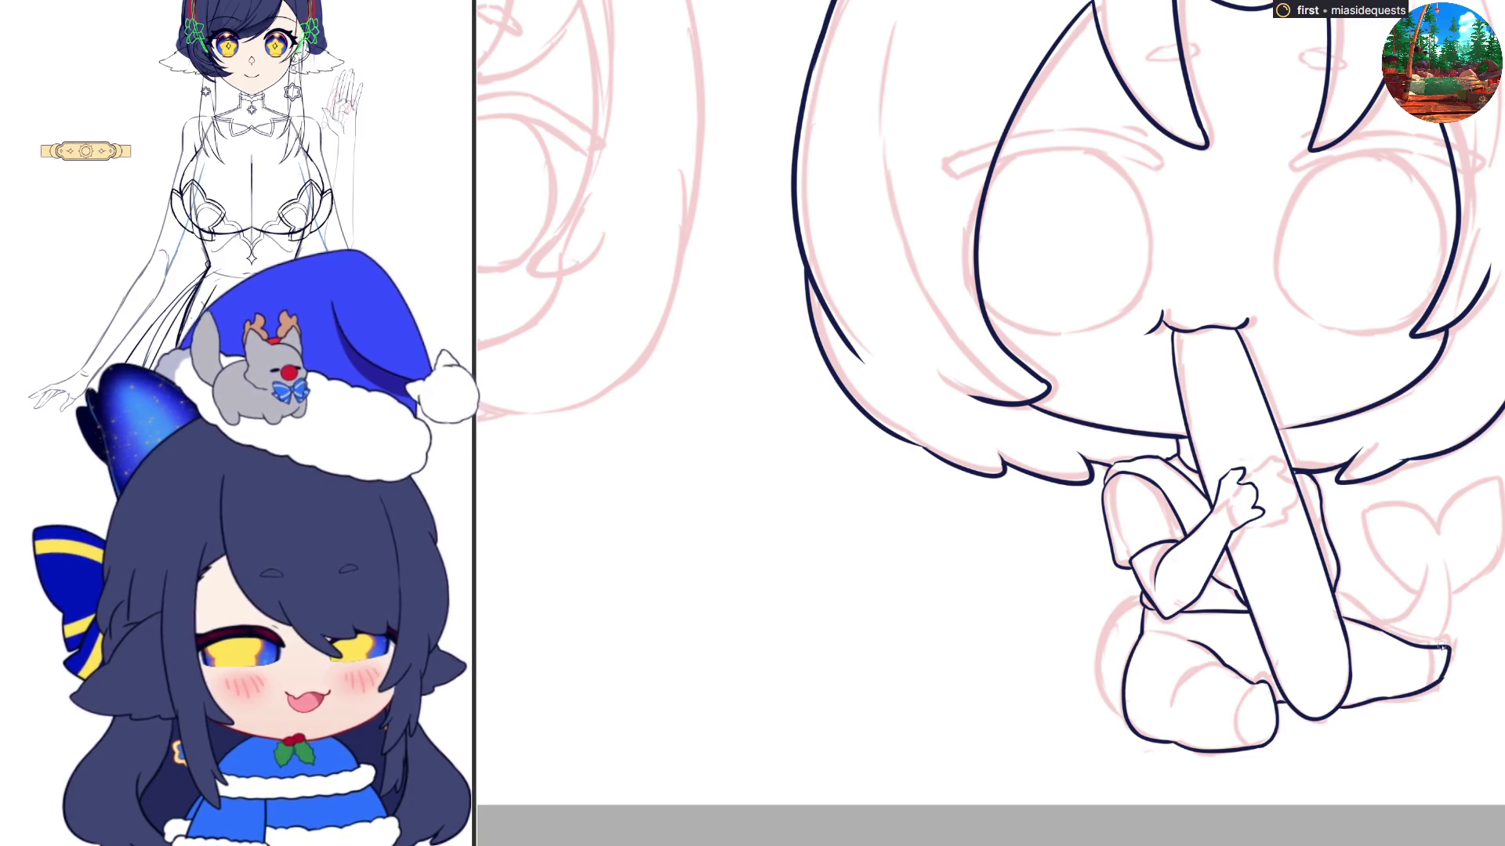
{"action": "mouse_move", "coordinate": [1336, 588]}
{"action": "left_mouse_down"}
{"action": "mouse_move", "coordinate": [1374, 616]}
{"action": "mouse_move", "coordinate": [1407, 615]}
{"action": "mouse_move", "coordinate": [1440, 565]}
{"action": "mouse_move", "coordinate": [1441, 639]}
{"action": "mouse_move", "coordinate": [1420, 646]}
{"action": "left_mouse_up"}
{"action": "key", "text": "ctrl+z"}
{"action": "key", "text": "ctrl+z"}
{"action": "key", "text": "ctrl+z"}
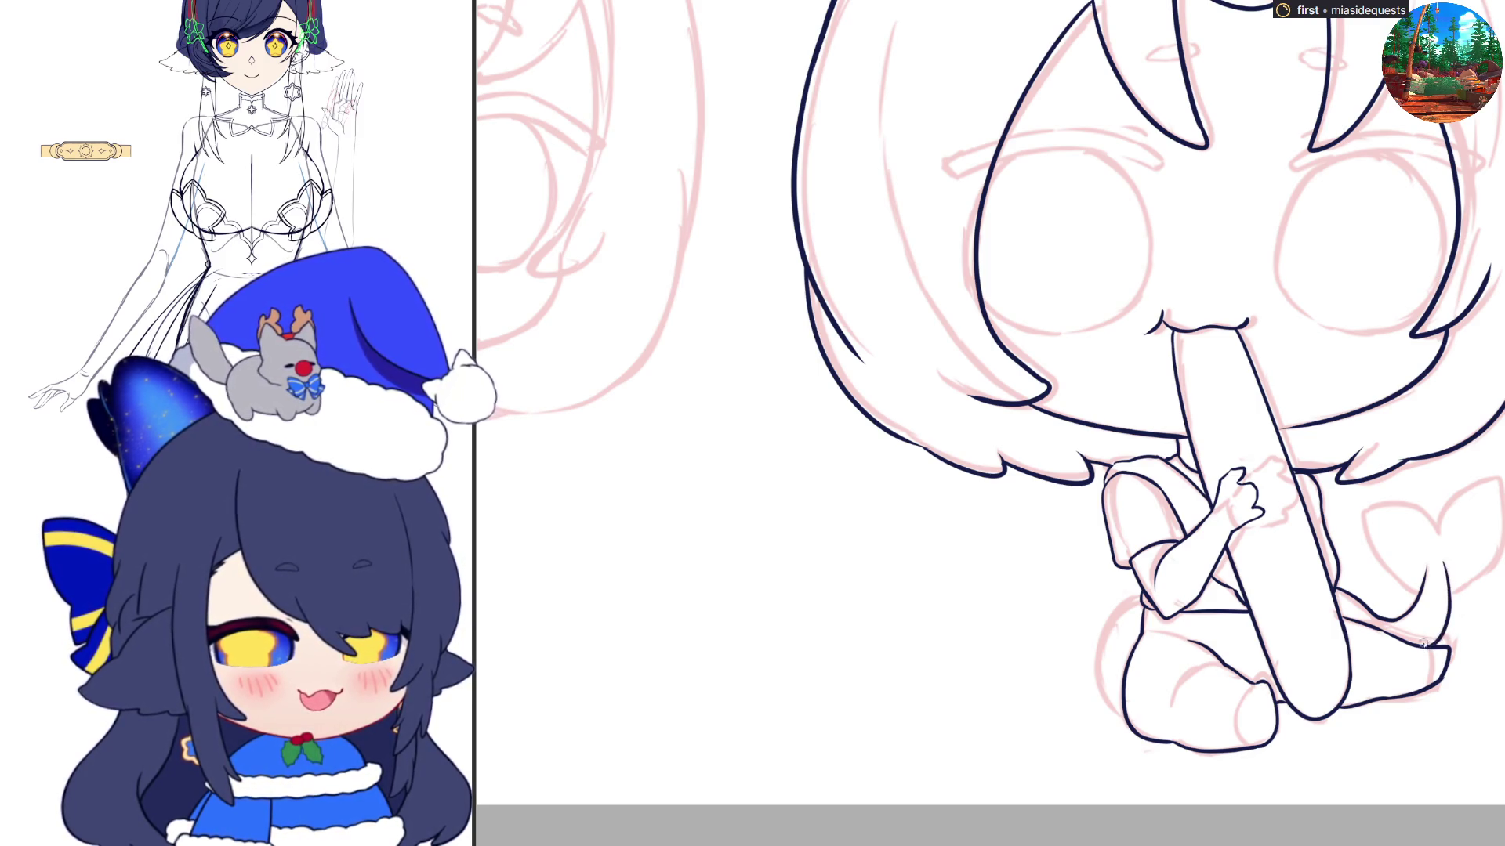
{"action": "mouse_move", "coordinate": [1439, 535]}
{"action": "left_mouse_down"}
{"action": "mouse_move", "coordinate": [1493, 480]}
{"action": "mouse_move", "coordinate": [1479, 583]}
{"action": "mouse_move", "coordinate": [1443, 600]}
{"action": "left_mouse_up"}
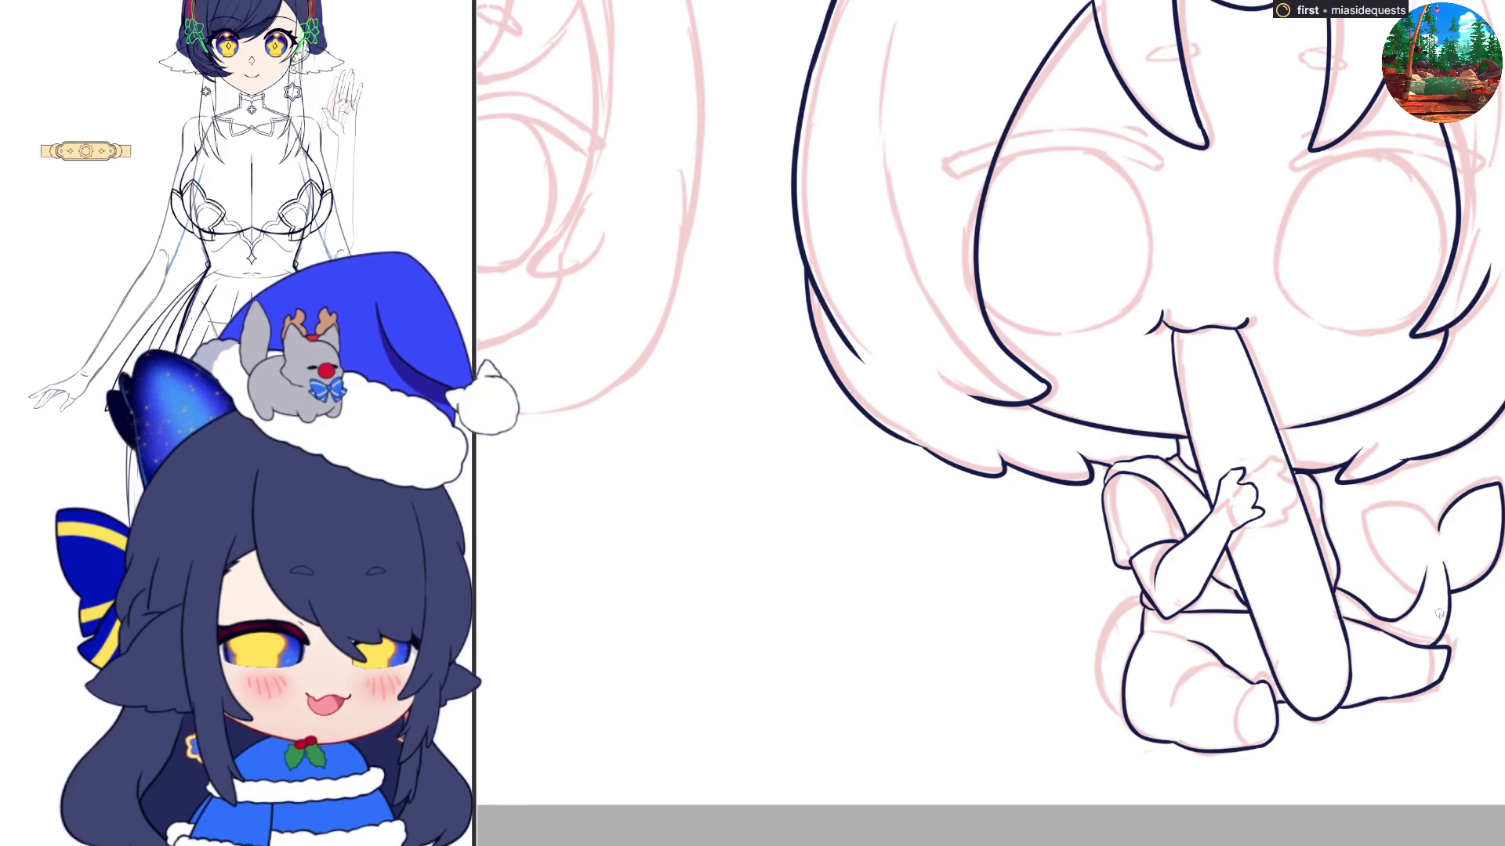
{"action": "mouse_move", "coordinate": [1437, 526]}
{"action": "left_mouse_down"}
{"action": "mouse_move", "coordinate": [1367, 519]}
{"action": "mouse_move", "coordinate": [1389, 577]}
{"action": "mouse_move", "coordinate": [1433, 605]}
{"action": "mouse_move", "coordinate": [1431, 621]}
{"action": "left_mouse_up"}
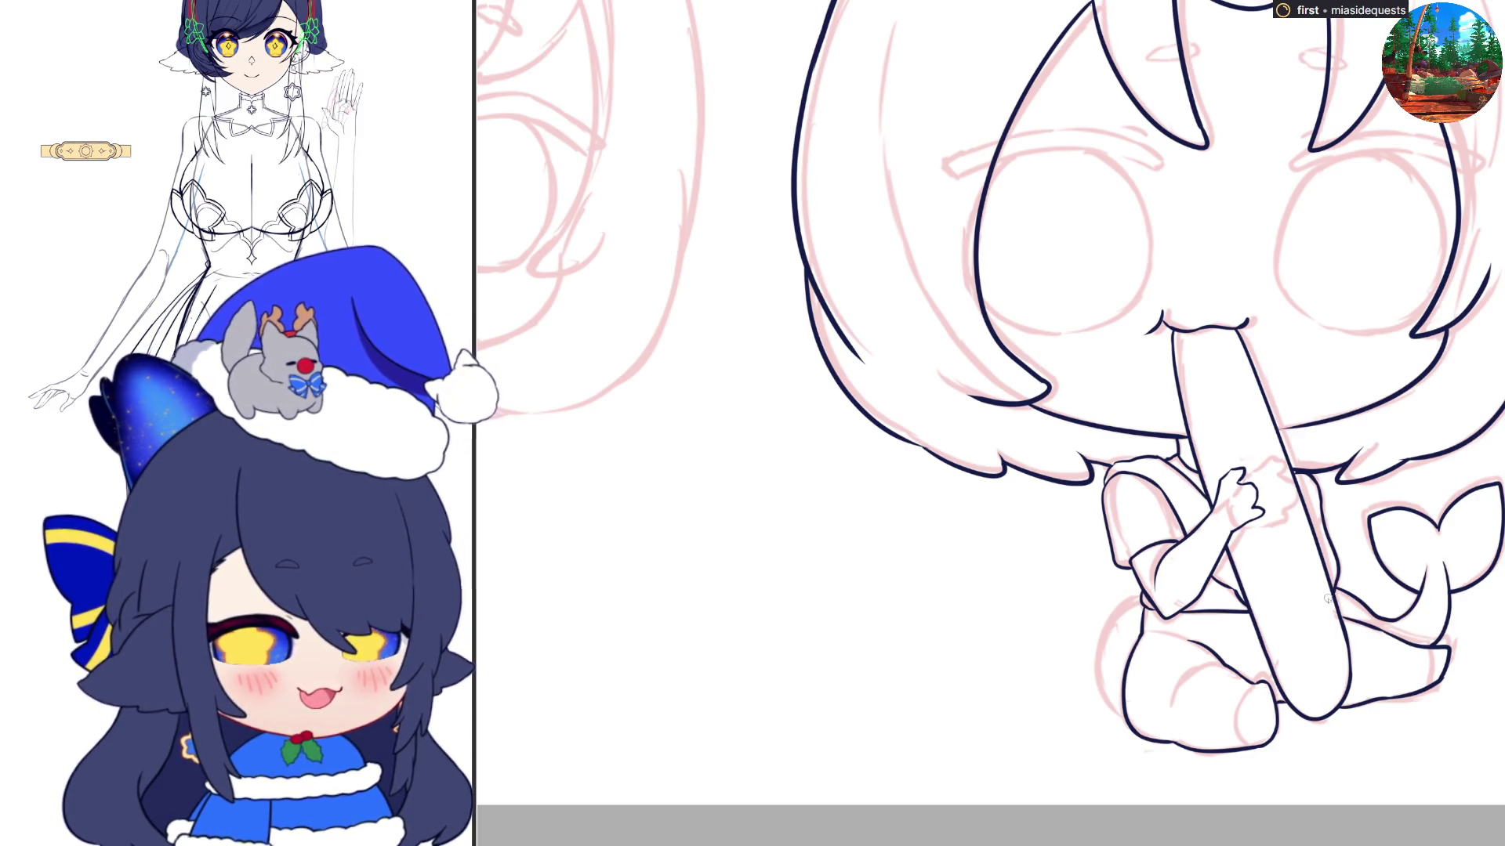
{"action": "mouse_move", "coordinate": [1138, 596]}
{"action": "left_mouse_down"}
{"action": "mouse_move", "coordinate": [1097, 631]}
{"action": "mouse_move", "coordinate": [1094, 682]}
{"action": "mouse_move", "coordinate": [1151, 743]}
{"action": "left_mouse_up"}
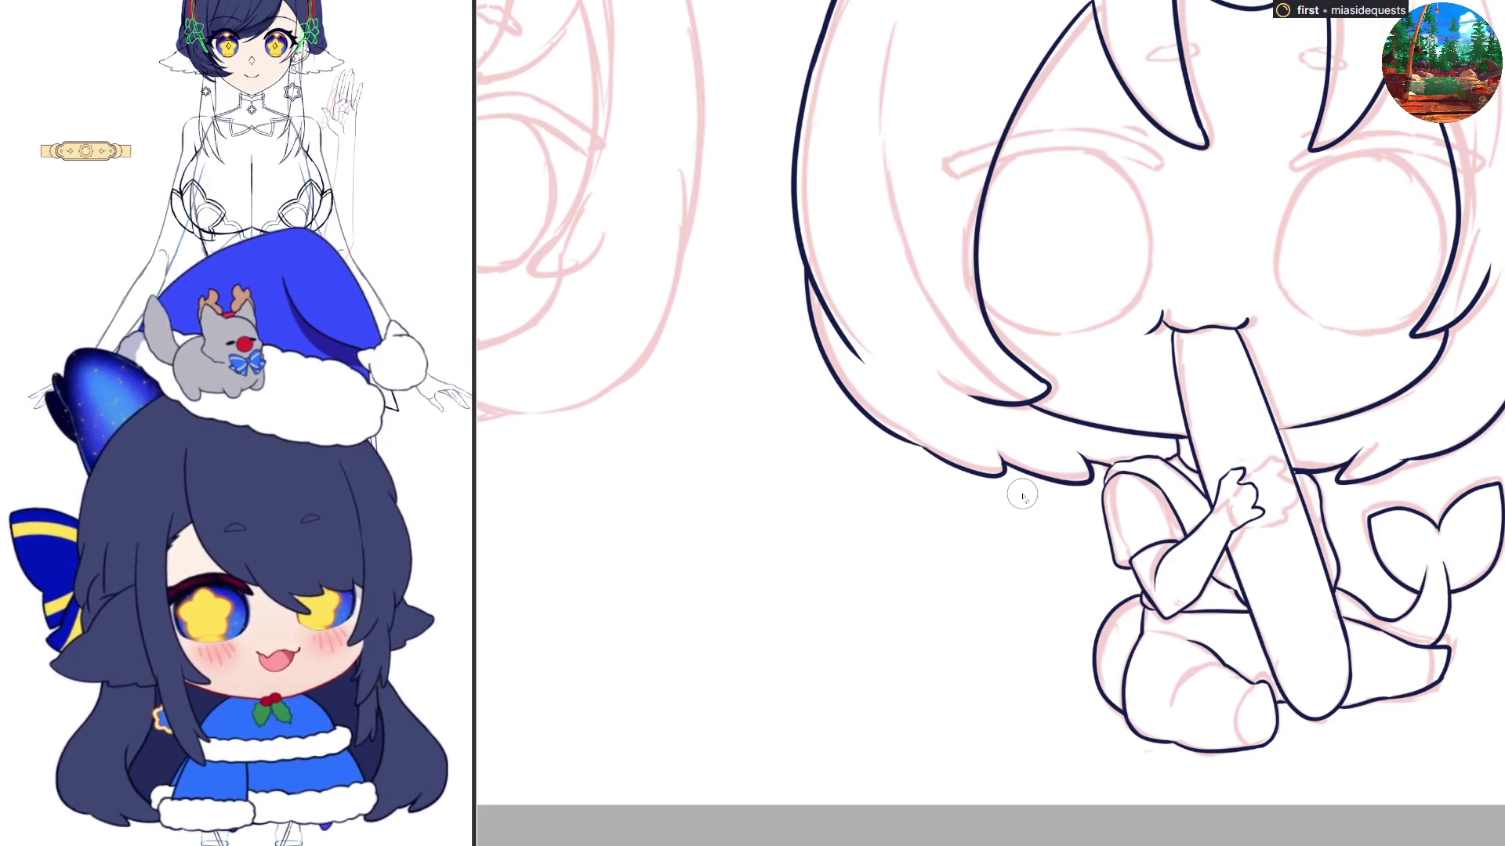
{"action": "scroll", "coordinate": [1022, 495], "scroll_direction": "up", "scroll_amount": 3}
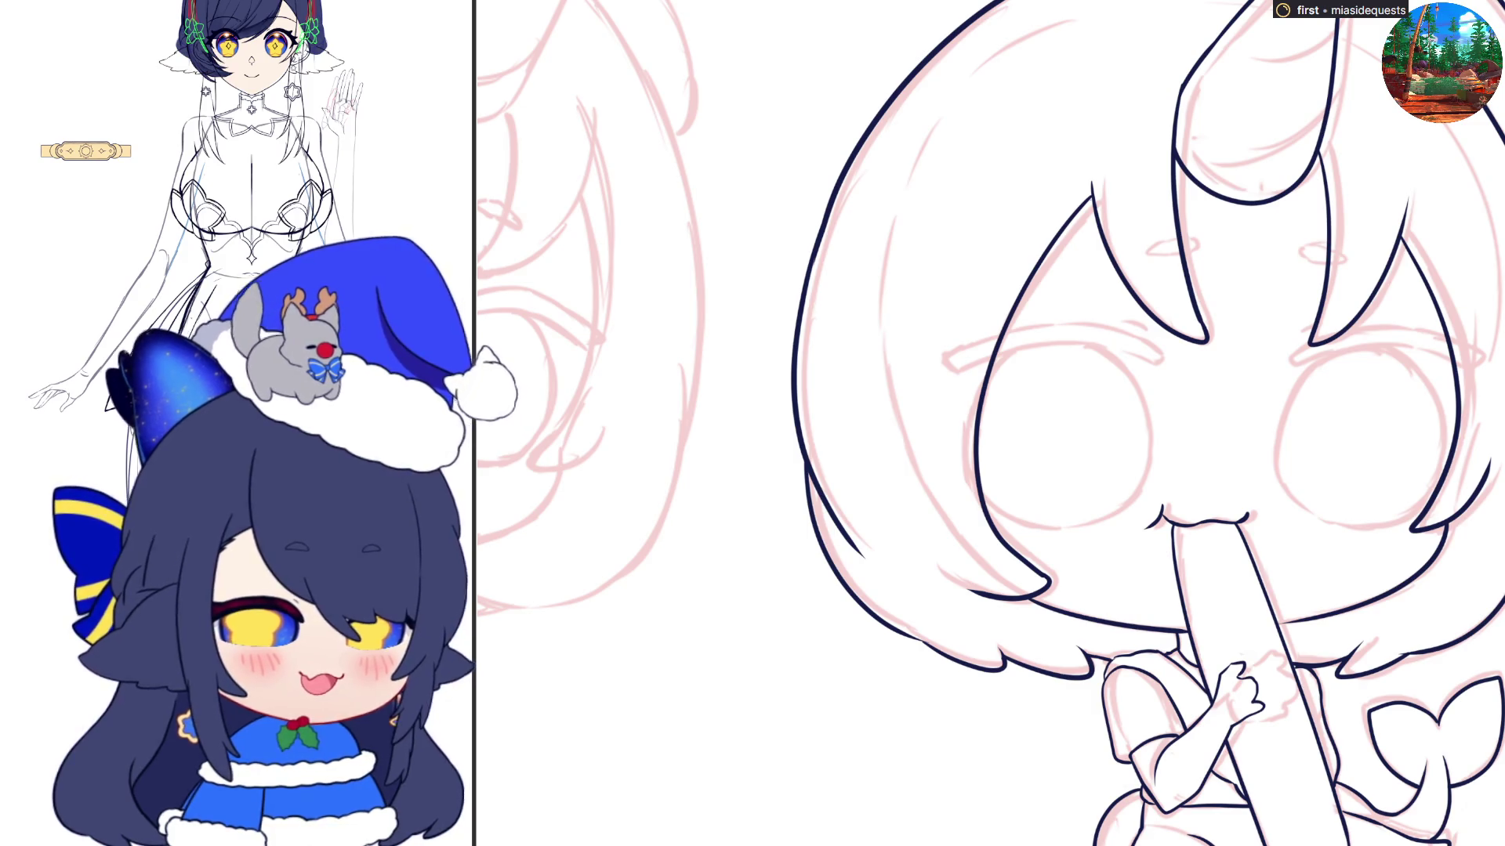
Redraw the curved line over the right eye until it spans the whole eye
{"action": "mouse_move", "coordinate": [1292, 360]}
{"action": "left_mouse_down"}
{"action": "mouse_move", "coordinate": [1336, 330]}
{"action": "mouse_move", "coordinate": [1310, 345]}
{"action": "mouse_move", "coordinate": [1387, 323]}
{"action": "left_mouse_up"}
{"action": "key", "text": "ctrl+z"}
{"action": "key", "text": "ctrl+z"}
{"action": "key", "text": "ctrl+z"}
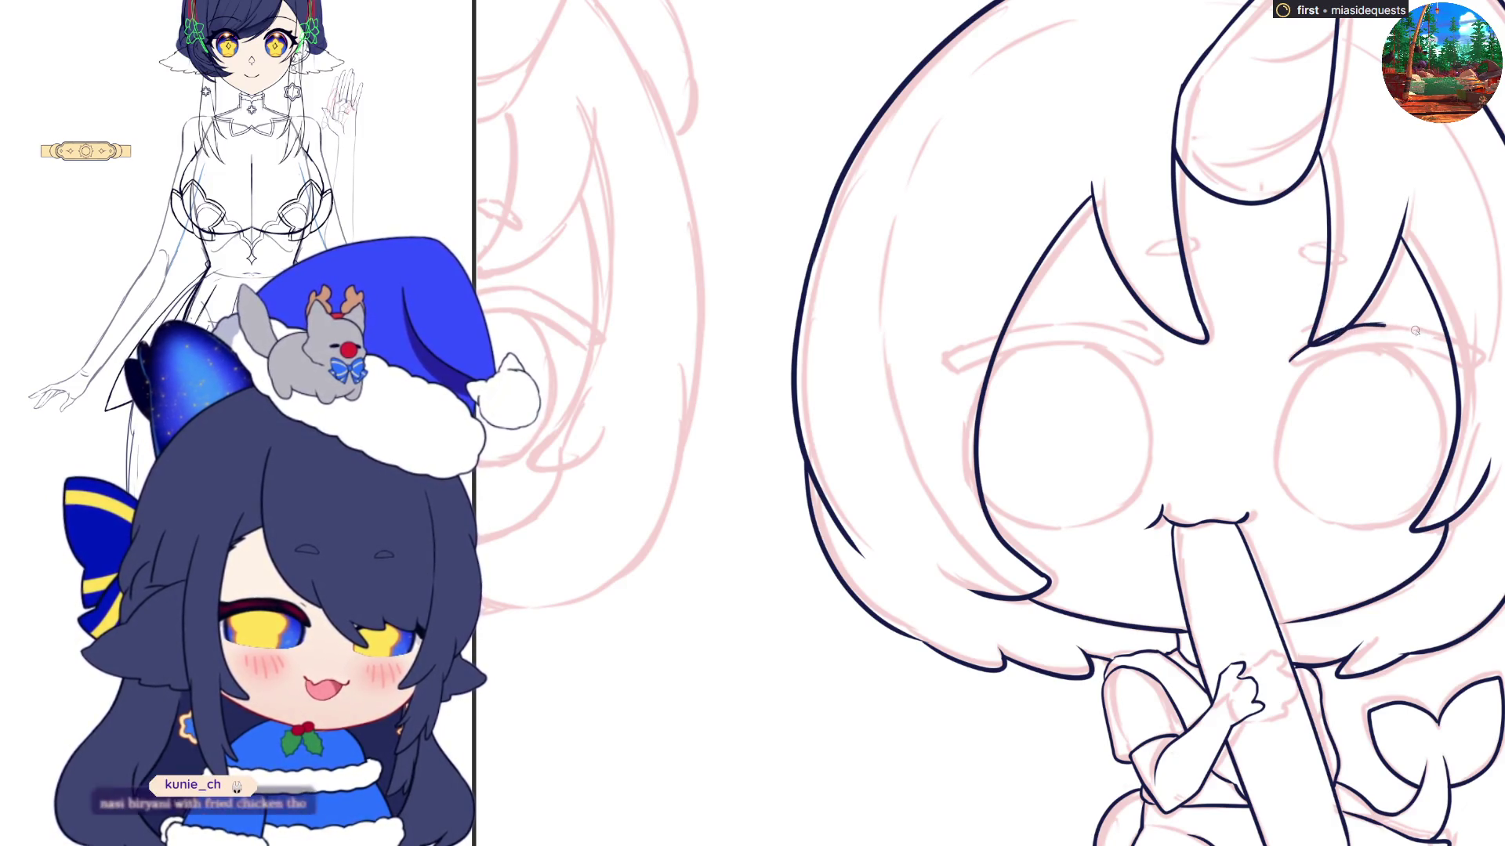
{"action": "key", "text": "ctrl+z"}
{"action": "mouse_move", "coordinate": [1291, 361]}
{"action": "left_mouse_down"}
{"action": "mouse_move", "coordinate": [1342, 328]}
{"action": "mouse_move", "coordinate": [1415, 323]}
{"action": "left_mouse_up"}
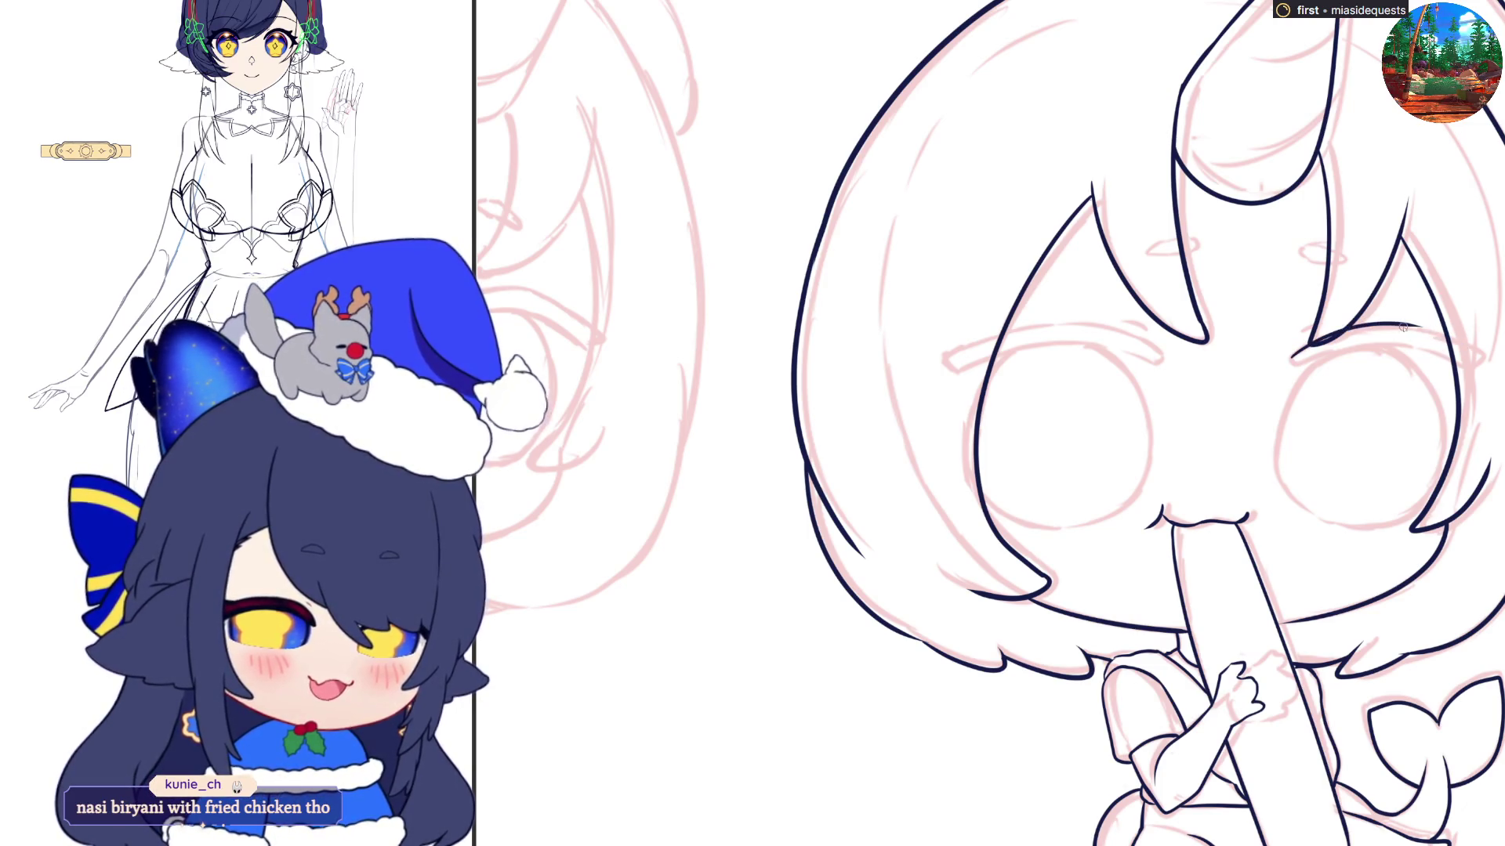
{"action": "key", "text": "ctrl+z"}
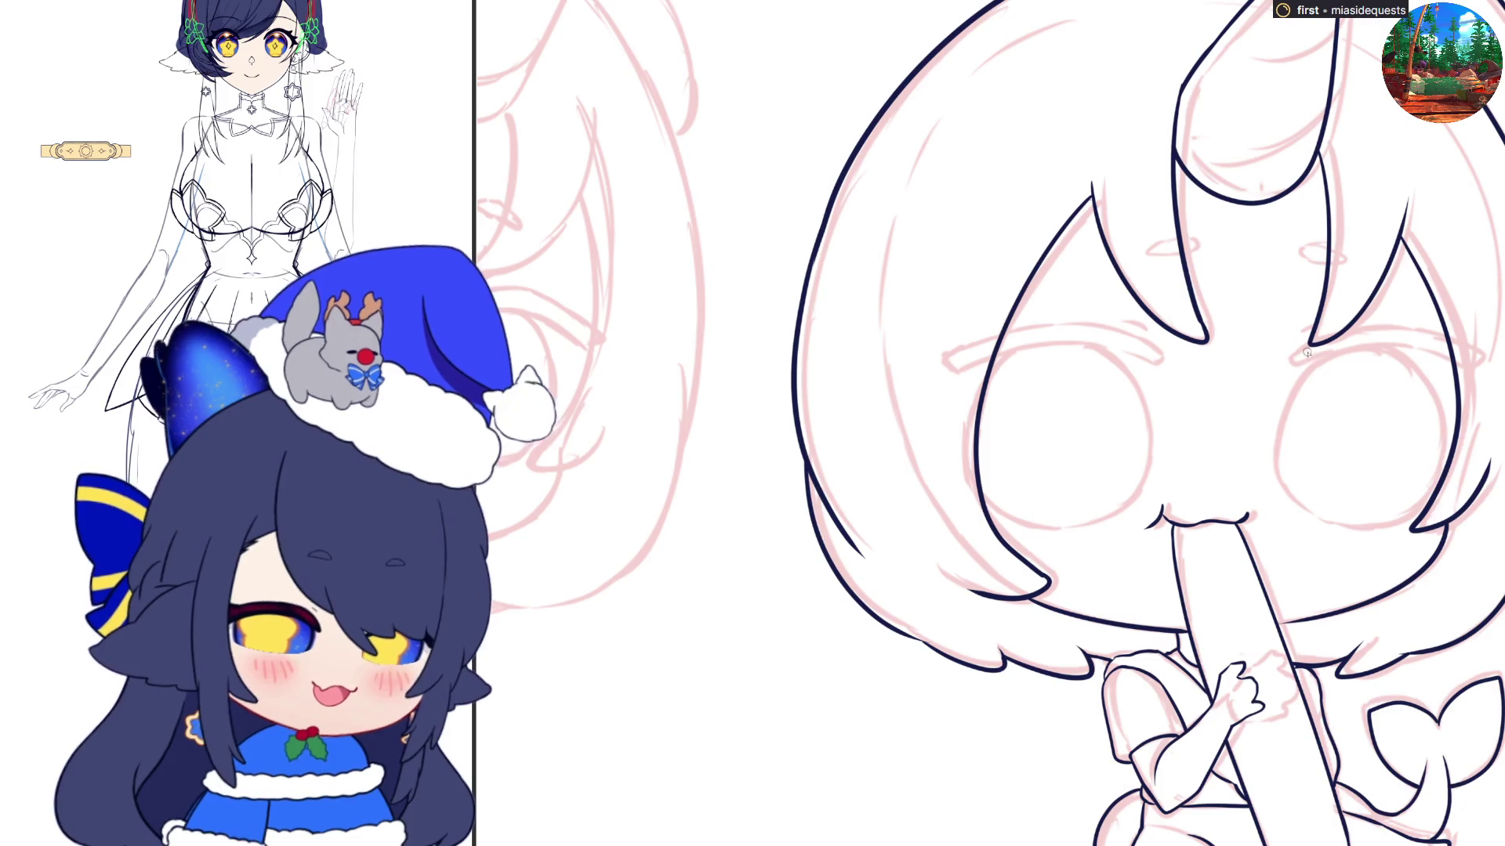
{"action": "left_click_drag", "start_coordinate": [1294, 354], "coordinate": [1446, 336]}
{"action": "key", "text": "ctrl+z"}
{"action": "mouse_move", "coordinate": [1293, 358]}
{"action": "left_mouse_down"}
{"action": "mouse_move", "coordinate": [1387, 325]}
{"action": "mouse_move", "coordinate": [1475, 355]}
{"action": "left_mouse_up"}
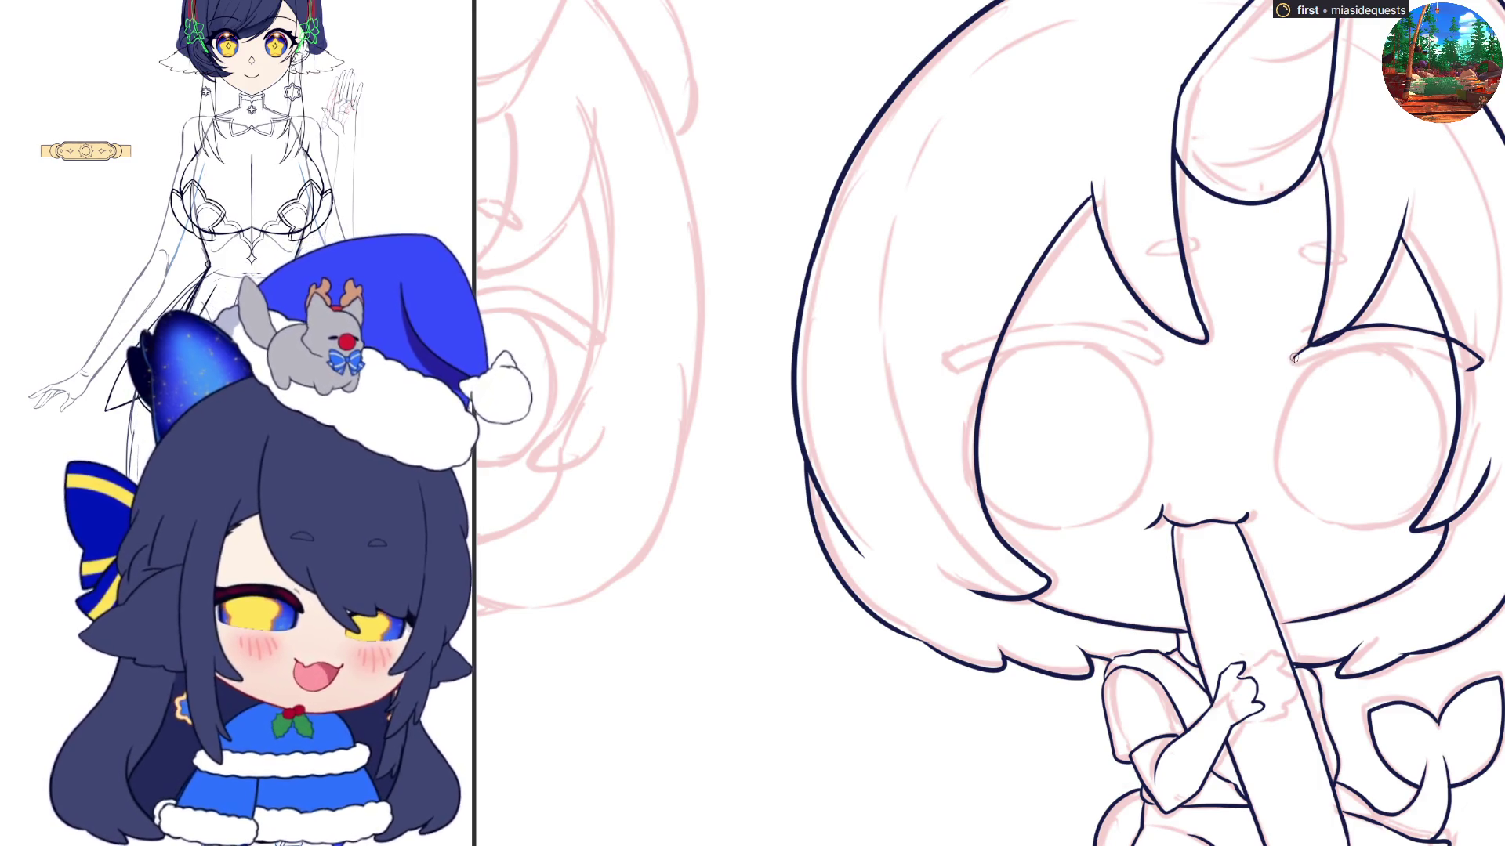
Ink a longer lash line over the right eye and fill it into a thick closed-eye arc
{"action": "left_click_drag", "start_coordinate": [1293, 362], "coordinate": [1401, 349]}
{"action": "key", "text": "ctrl+z"}
{"action": "mouse_move", "coordinate": [1297, 363]}
{"action": "left_mouse_down"}
{"action": "mouse_move", "coordinate": [1398, 345]}
{"action": "mouse_move", "coordinate": [1467, 376]}
{"action": "left_mouse_up"}
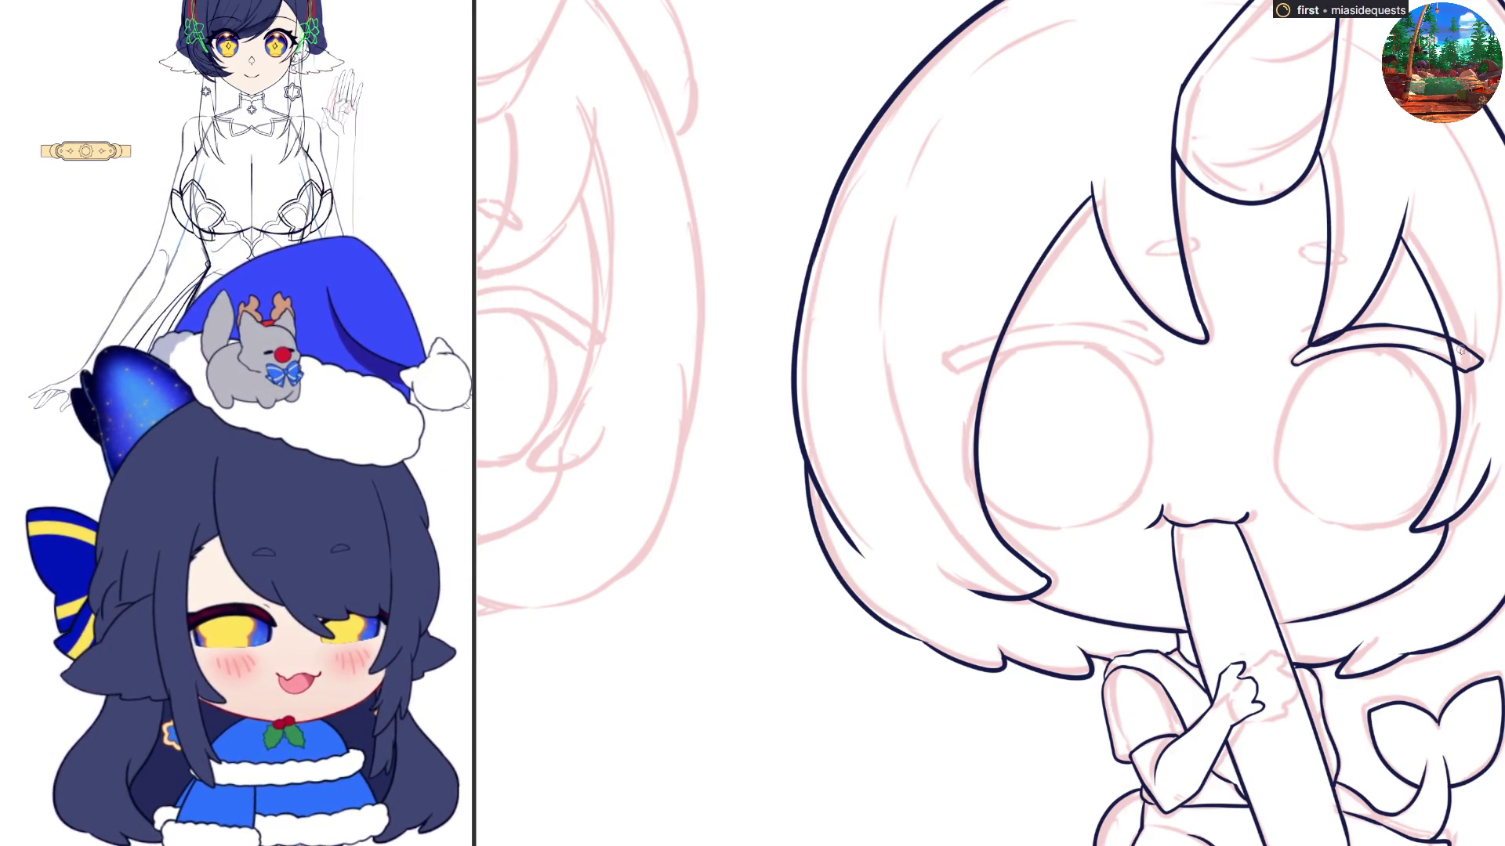
{"action": "left_click_drag", "start_coordinate": [1460, 351], "coordinate": [1462, 355]}
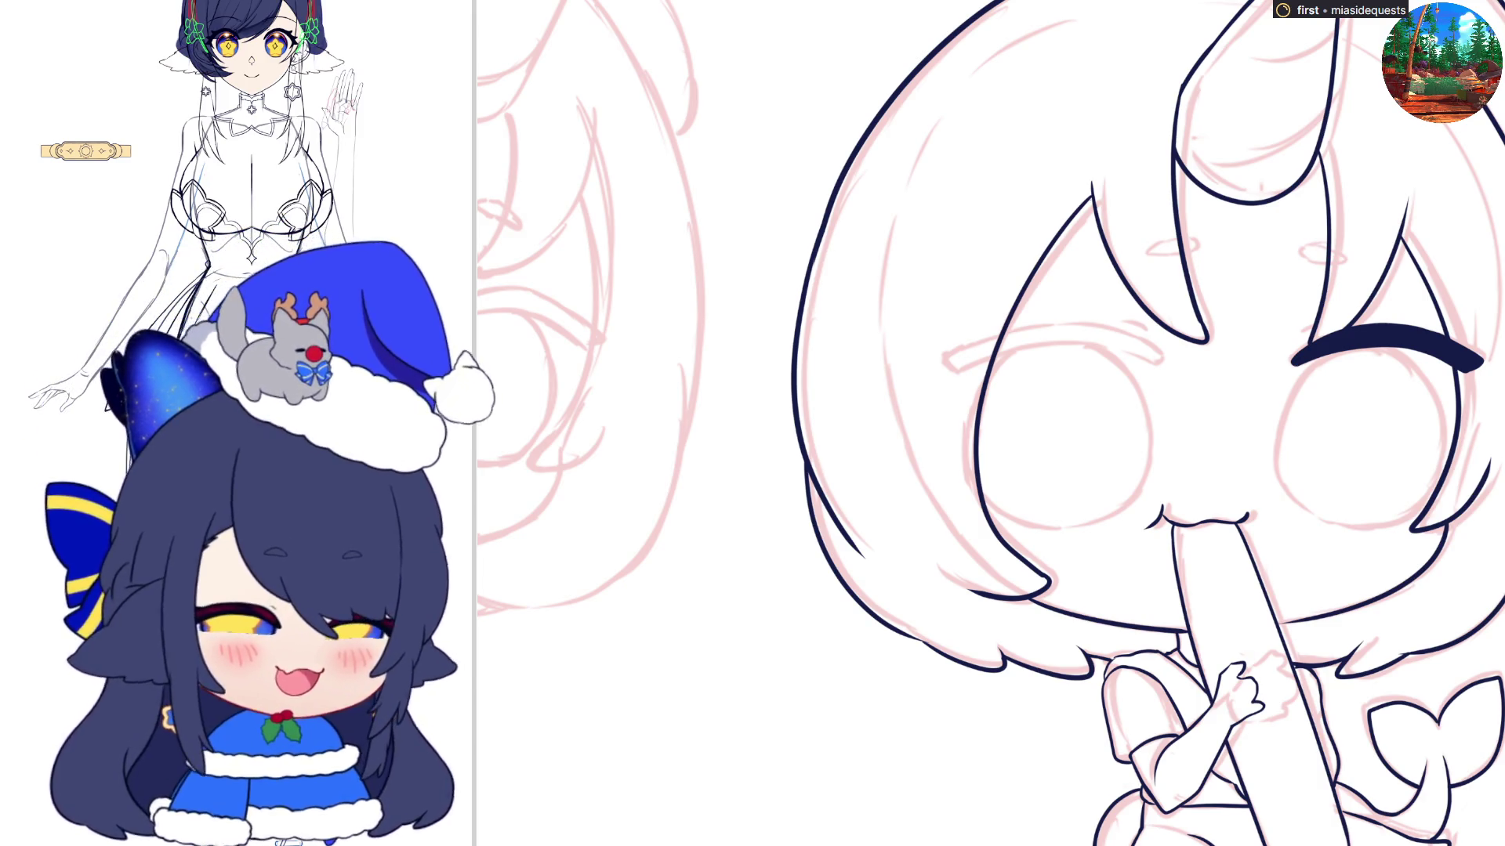
Draw the thin eyebrow line above the eye, retrying until it stretches across
{"action": "left_click_drag", "start_coordinate": [1097, 423], "coordinate": [368, 450]}
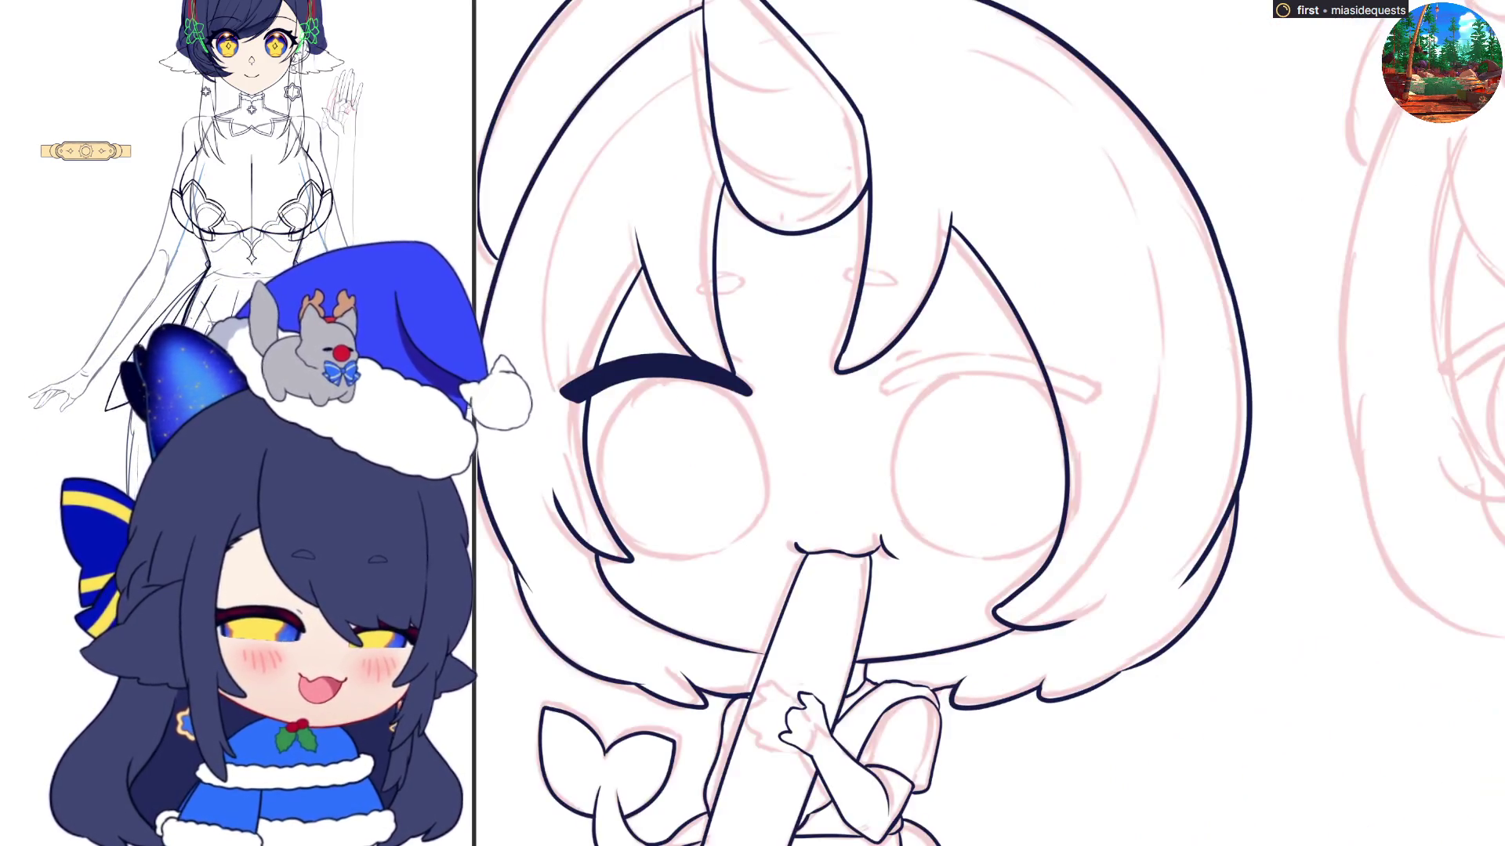
{"action": "left_click_drag", "start_coordinate": [881, 386], "coordinate": [944, 353]}
{"action": "key", "text": "ctrl+z"}
{"action": "key", "text": "ctrl+z"}
{"action": "left_click_drag", "start_coordinate": [878, 390], "coordinate": [980, 350]}
{"action": "key", "text": "ctrl+z"}
{"action": "left_click_drag", "start_coordinate": [893, 375], "coordinate": [1005, 356]}
{"action": "key", "text": "ctrl+z"}
{"action": "mouse_move", "coordinate": [879, 386]}
{"action": "left_mouse_down"}
{"action": "mouse_move", "coordinate": [1027, 359]}
{"action": "mouse_move", "coordinate": [889, 379]}
{"action": "mouse_move", "coordinate": [958, 353]}
{"action": "mouse_move", "coordinate": [978, 349]}
{"action": "mouse_move", "coordinate": [893, 373]}
{"action": "mouse_move", "coordinate": [1039, 349]}
{"action": "left_mouse_up"}
{"action": "key", "text": "ctrl+z"}
{"action": "key", "text": "ctrl+z"}
{"action": "key", "text": "ctrl+z"}
{"action": "mouse_move", "coordinate": [883, 386]}
{"action": "left_mouse_down"}
{"action": "mouse_move", "coordinate": [925, 361]}
{"action": "mouse_move", "coordinate": [1063, 369]}
{"action": "left_mouse_up"}
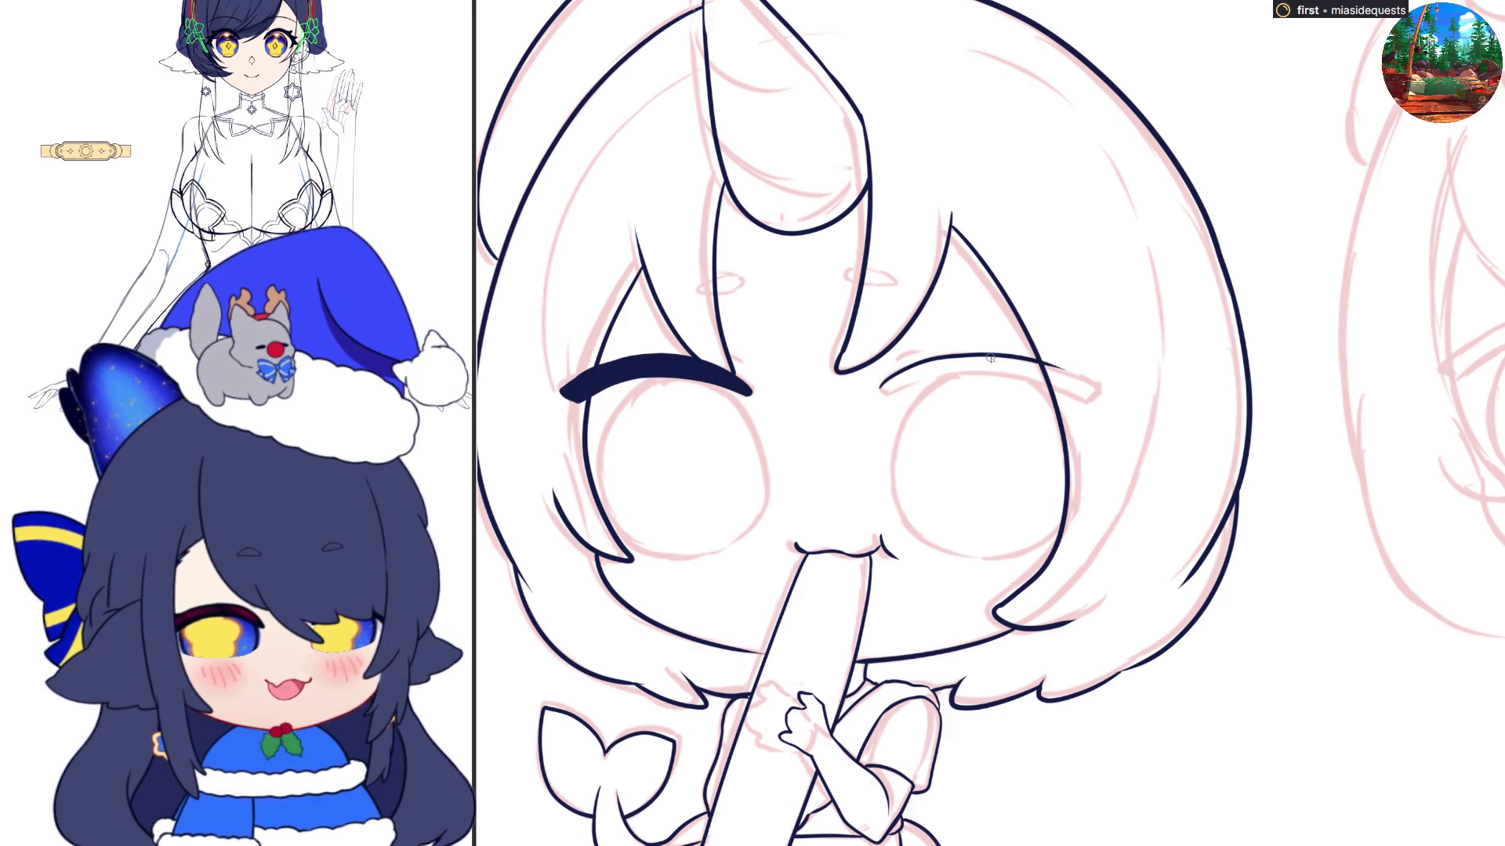
Thicken the eyebrow, extend its thin tip and fill it solid dark navy
{"action": "mouse_move", "coordinate": [1011, 359]}
{"action": "left_mouse_down"}
{"action": "mouse_move", "coordinate": [1101, 388]}
{"action": "mouse_move", "coordinate": [1085, 400]}
{"action": "left_mouse_up"}
{"action": "key", "text": "ctrl+z"}
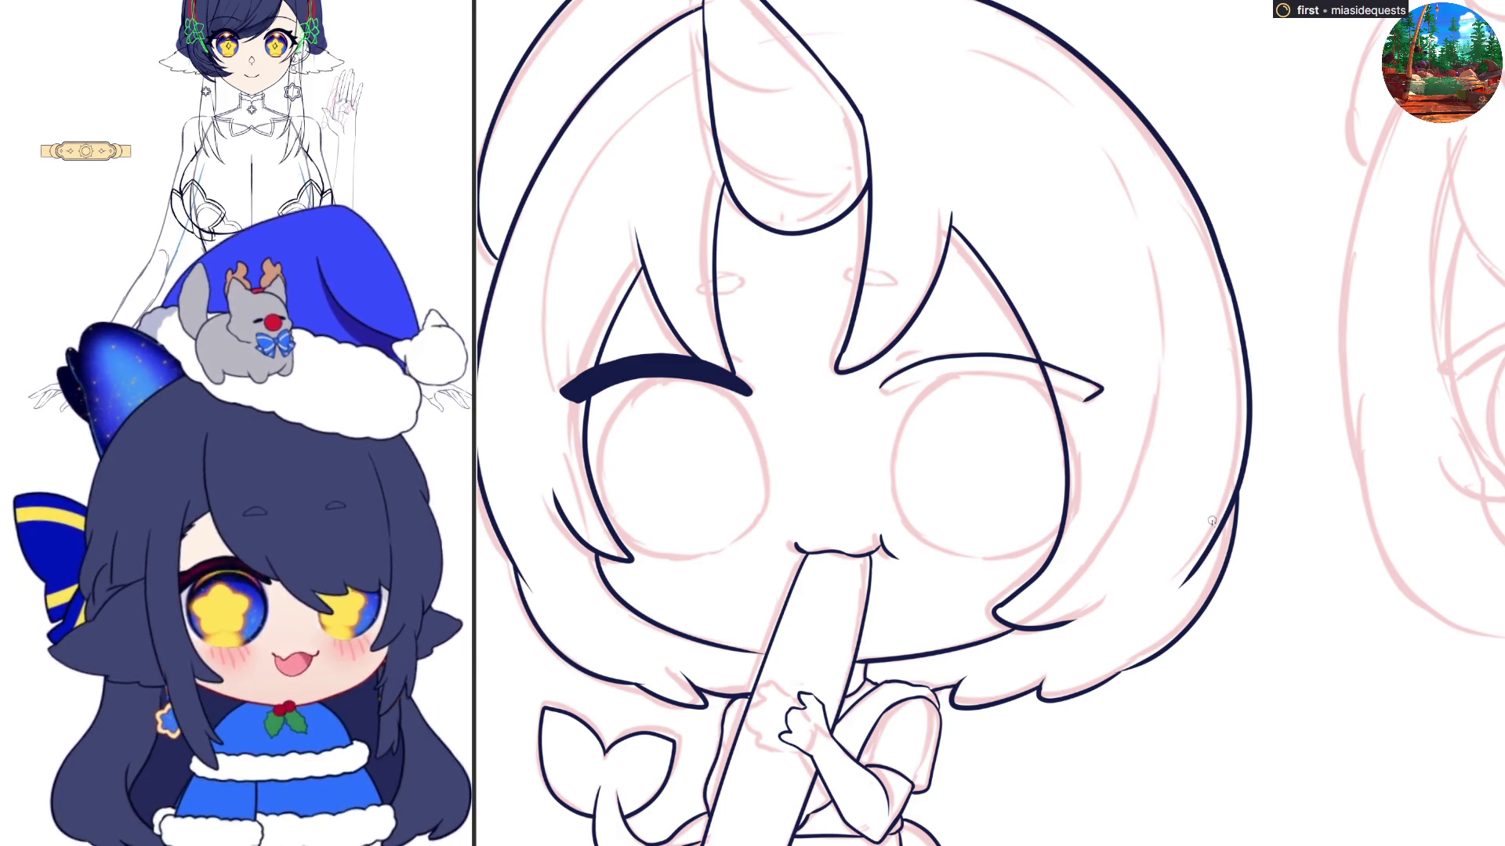
{"action": "key", "text": "h"}
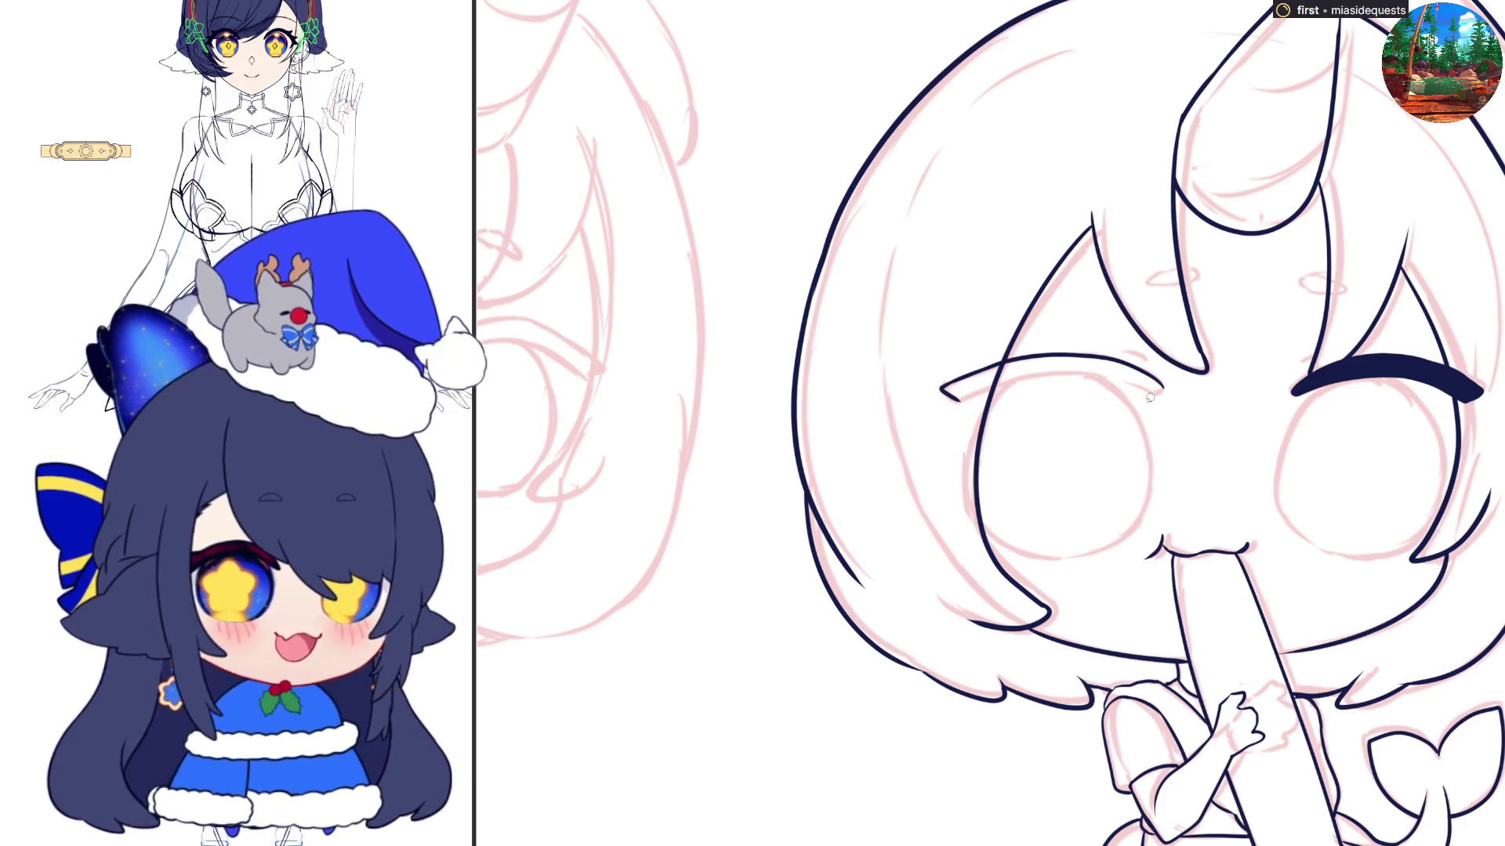
{"action": "mouse_move", "coordinate": [958, 400]}
{"action": "left_mouse_down"}
{"action": "mouse_move", "coordinate": [1043, 373]}
{"action": "mouse_move", "coordinate": [1129, 380]}
{"action": "left_mouse_up"}
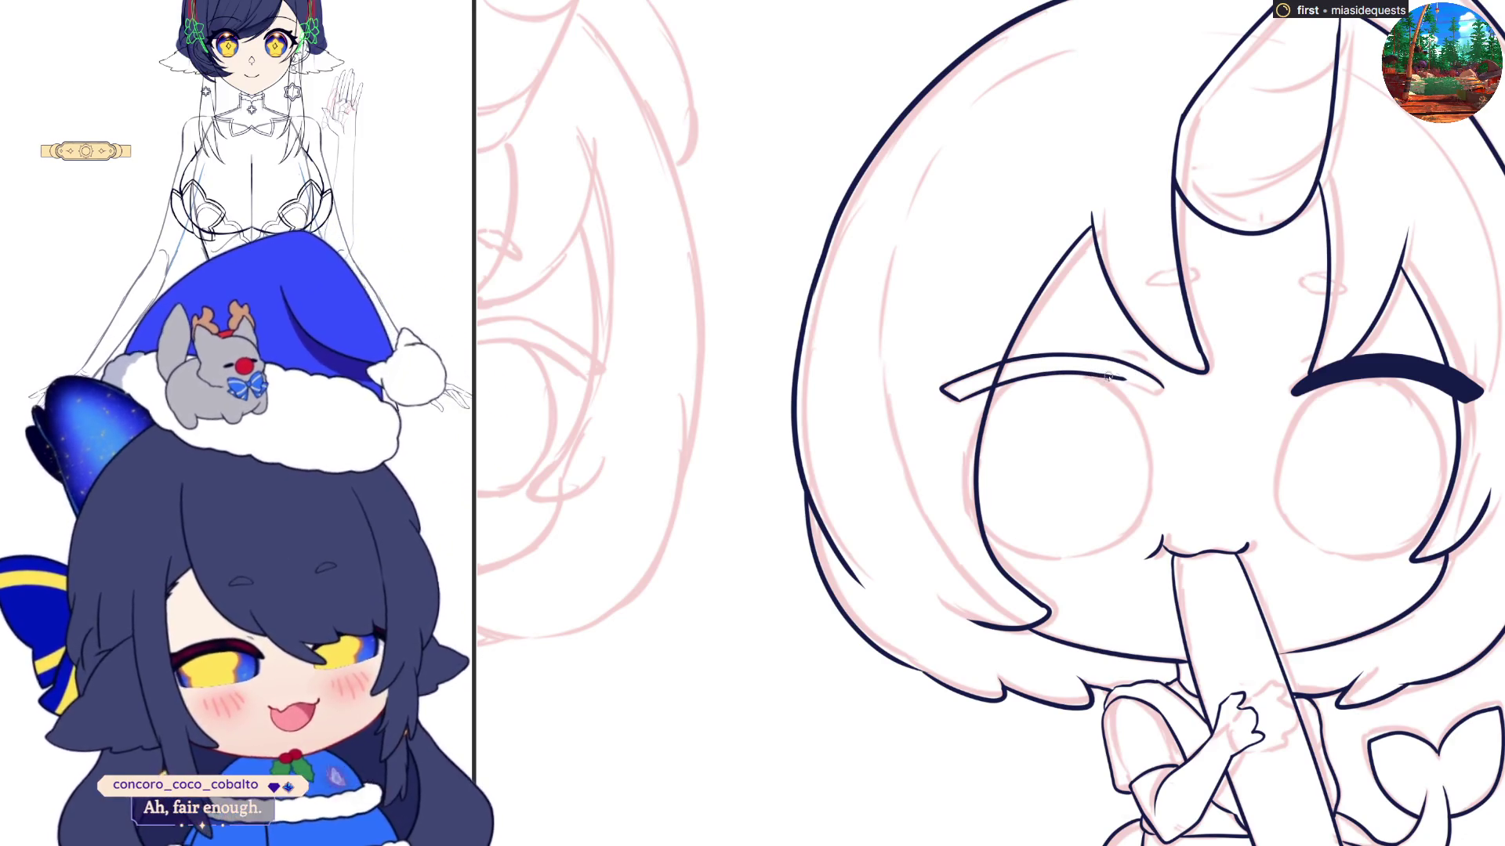
{"action": "left_click_drag", "start_coordinate": [1120, 381], "coordinate": [1160, 384]}
{"action": "left_click", "coordinate": [1130, 356]}
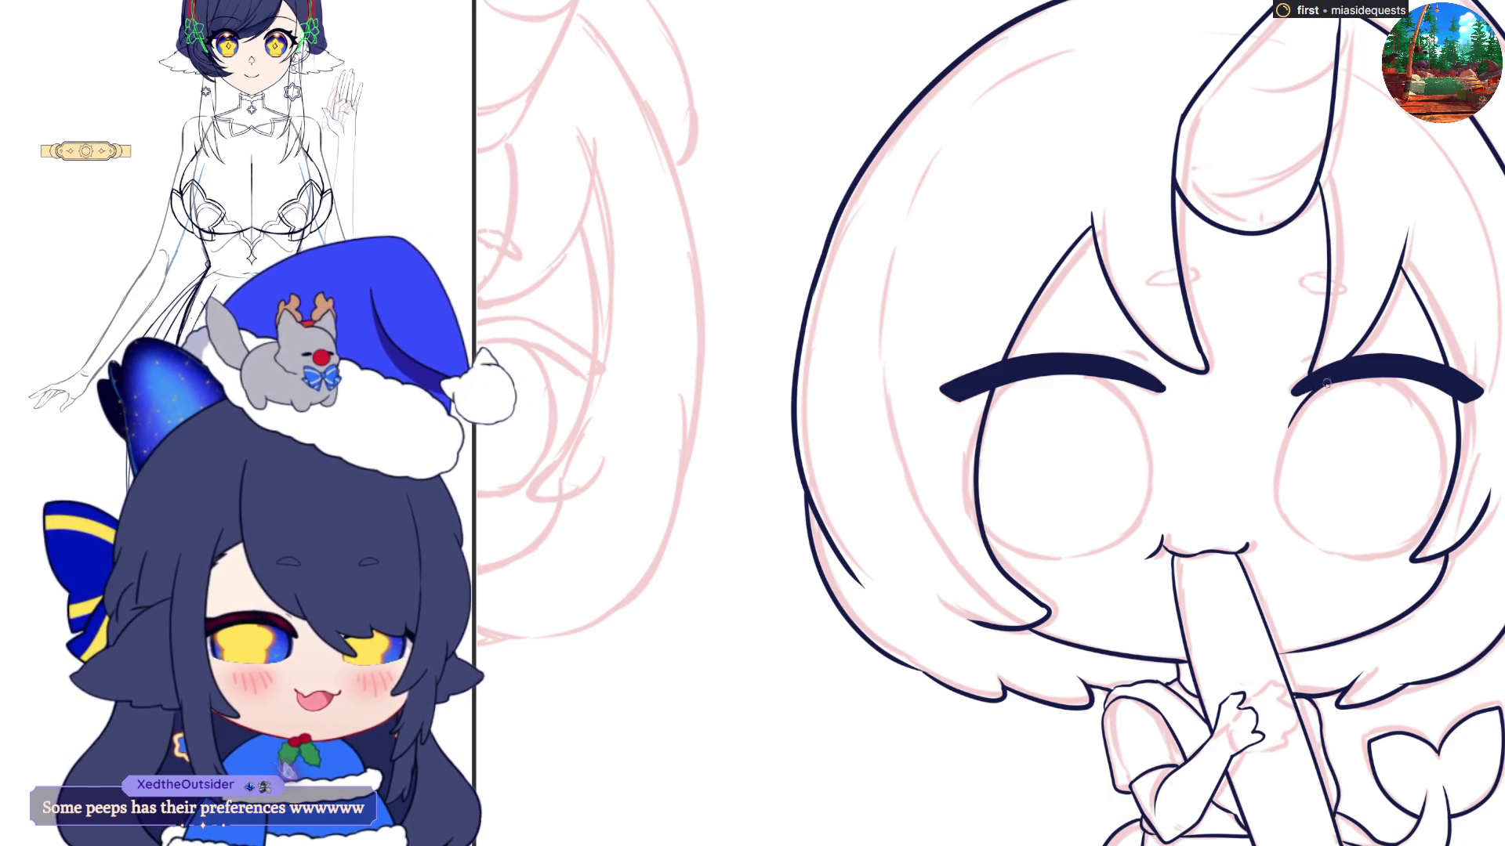
Outline the inner and outer edges of the eye beneath the brow
{"action": "mouse_move", "coordinate": [1324, 384]}
{"action": "left_mouse_down"}
{"action": "mouse_move", "coordinate": [1284, 424]}
{"action": "mouse_move", "coordinate": [1289, 527]}
{"action": "mouse_move", "coordinate": [1323, 558]}
{"action": "left_mouse_up"}
{"action": "key", "text": "ctrl+z"}
{"action": "left_click_drag", "start_coordinate": [1284, 451], "coordinate": [1337, 380]}
{"action": "key", "text": "ctrl+z"}
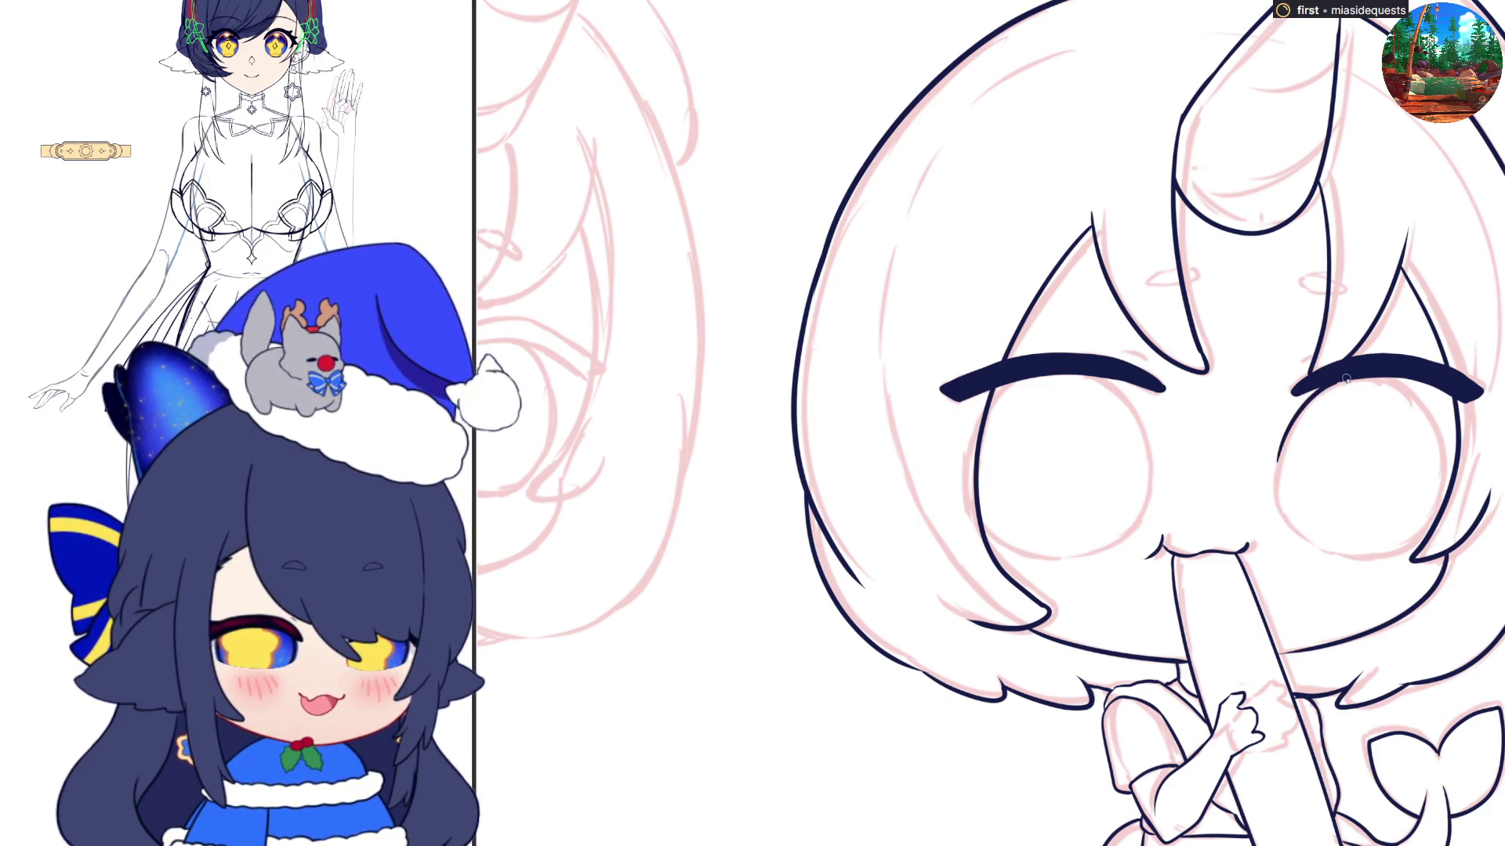
{"action": "left_click_drag", "start_coordinate": [1408, 382], "coordinate": [1440, 442]}
{"action": "key", "text": "ctrl+z"}
{"action": "left_click_drag", "start_coordinate": [1408, 384], "coordinate": [1442, 446]}
{"action": "key", "text": "ctrl+z"}
{"action": "mouse_move", "coordinate": [1411, 388]}
{"action": "left_mouse_down"}
{"action": "mouse_move", "coordinate": [1441, 427]}
{"action": "mouse_move", "coordinate": [1434, 519]}
{"action": "mouse_move", "coordinate": [1411, 553]}
{"action": "mouse_move", "coordinate": [1375, 556]}
{"action": "left_mouse_up"}
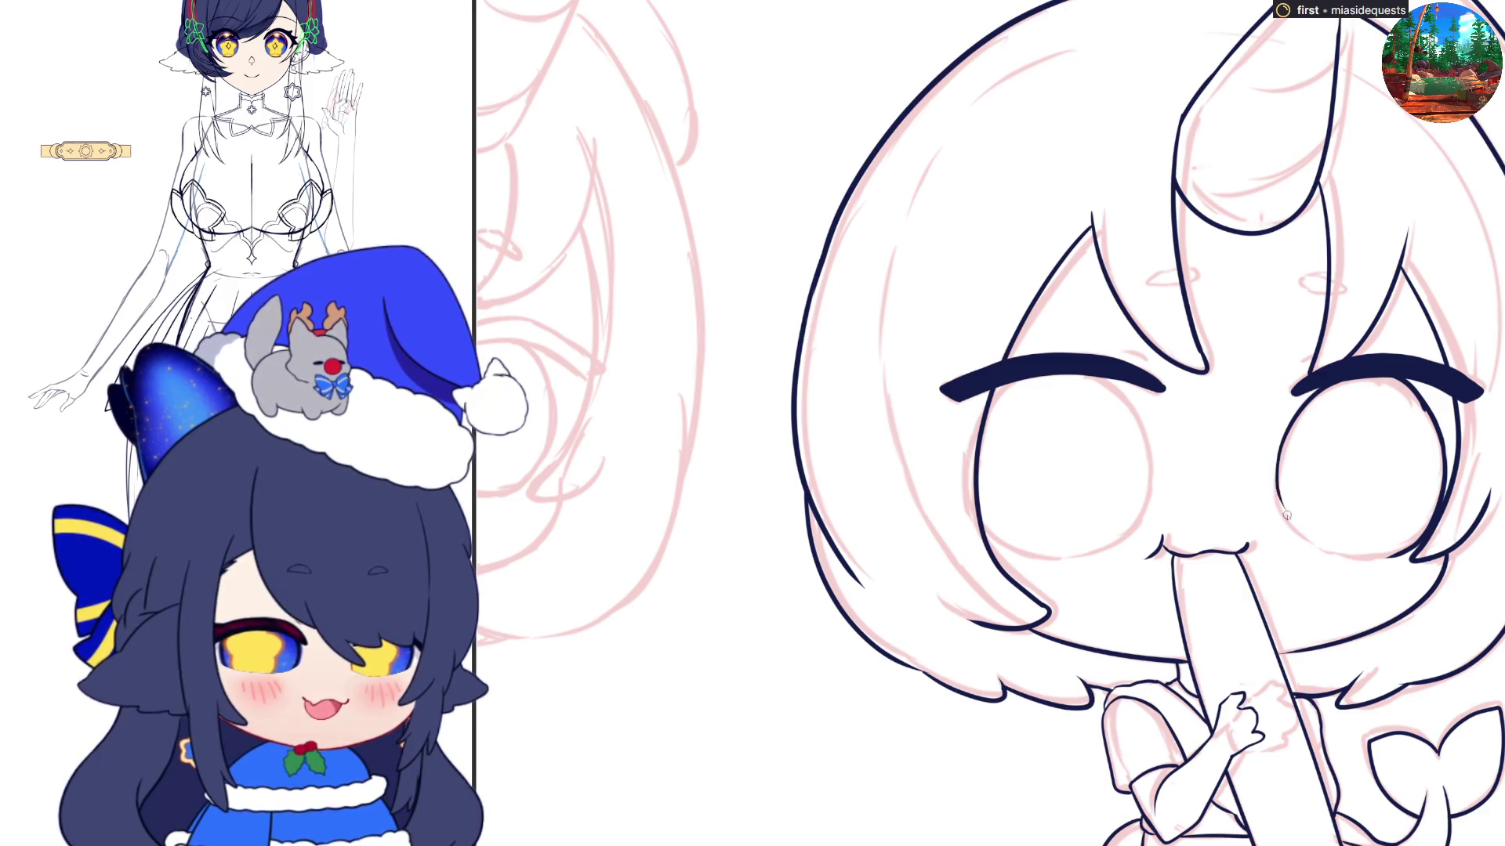
Close the eye's inner and lower outline and fill it solid dark navy
{"action": "mouse_move", "coordinate": [1277, 447]}
{"action": "left_mouse_down"}
{"action": "mouse_move", "coordinate": [1273, 502]}
{"action": "mouse_move", "coordinate": [1301, 541]}
{"action": "left_mouse_up"}
{"action": "key", "text": "ctrl+z"}
{"action": "left_click_drag", "start_coordinate": [1279, 433], "coordinate": [1278, 515]}
{"action": "key", "text": "ctrl+z"}
{"action": "key", "text": "ctrl+z"}
{"action": "mouse_move", "coordinate": [1277, 441]}
{"action": "left_mouse_down"}
{"action": "mouse_move", "coordinate": [1273, 500]}
{"action": "mouse_move", "coordinate": [1307, 543]}
{"action": "mouse_move", "coordinate": [1271, 470]}
{"action": "mouse_move", "coordinate": [1309, 544]}
{"action": "mouse_move", "coordinate": [1336, 558]}
{"action": "left_mouse_up"}
{"action": "key", "text": "ctrl+z"}
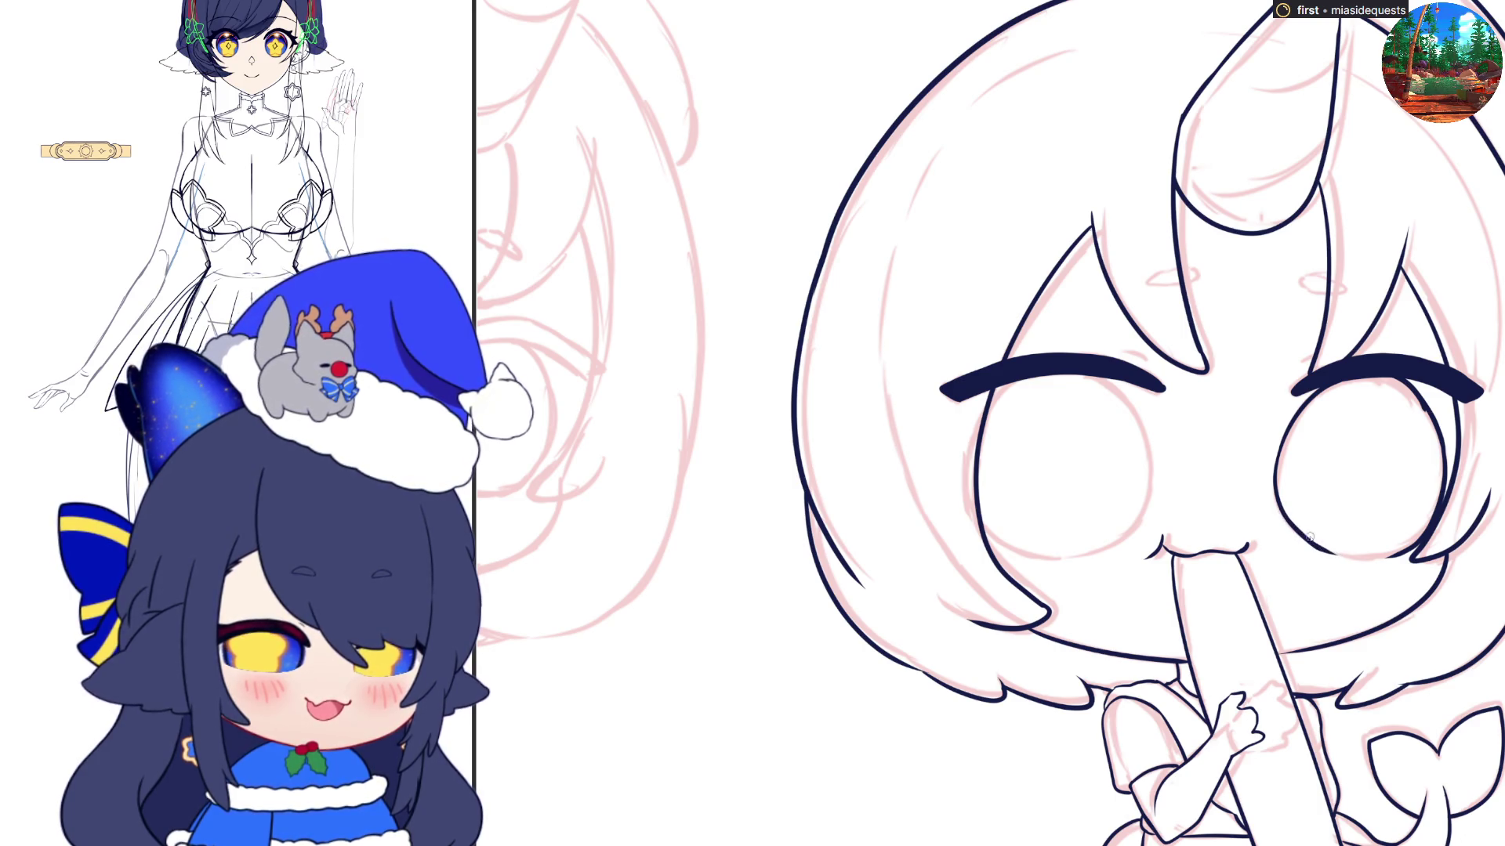
{"action": "left_click_drag", "start_coordinate": [1313, 551], "coordinate": [1363, 563]}
{"action": "key", "text": "ctrl+z"}
{"action": "mouse_move", "coordinate": [1282, 514]}
{"action": "left_mouse_down"}
{"action": "mouse_move", "coordinate": [1360, 561]}
{"action": "mouse_move", "coordinate": [1407, 548]}
{"action": "left_mouse_up"}
{"action": "key", "text": "ctrl+z"}
{"action": "key", "text": "ctrl+z"}
{"action": "key", "text": "ctrl+z"}
{"action": "key", "text": "ctrl+z"}
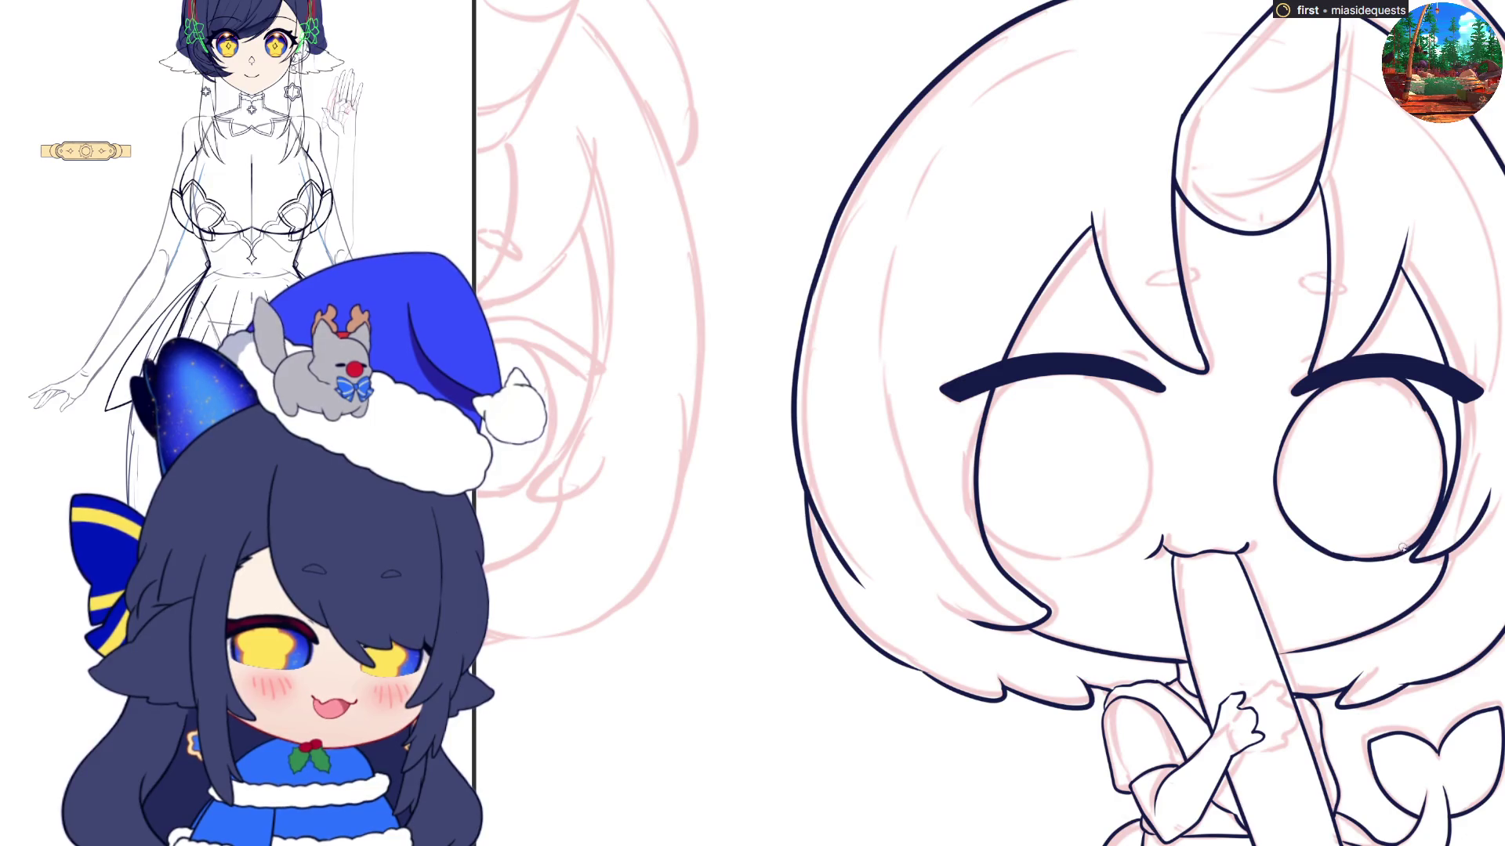
{"action": "left_click", "coordinate": [1405, 456]}
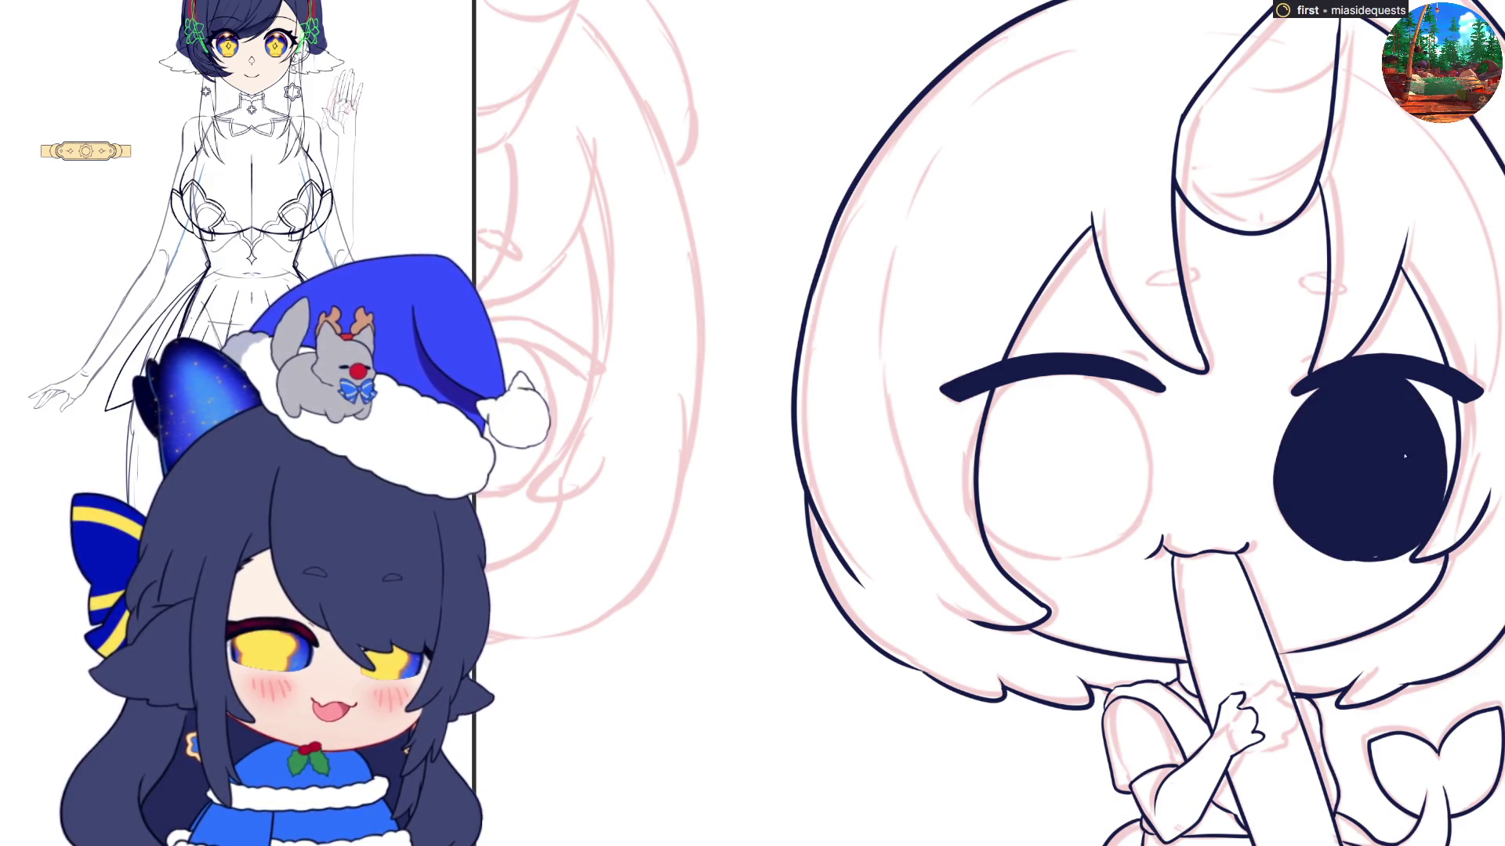
Outline the empty second eye and fill it solid dark navy, flipping the view with H
{"action": "key", "text": "ctrl+z"}
{"action": "left_click_drag", "start_coordinate": [1334, 555], "coordinate": [1388, 557]}
{"action": "key", "text": "ctrl+z"}
{"action": "key", "text": "ctrl+z"}
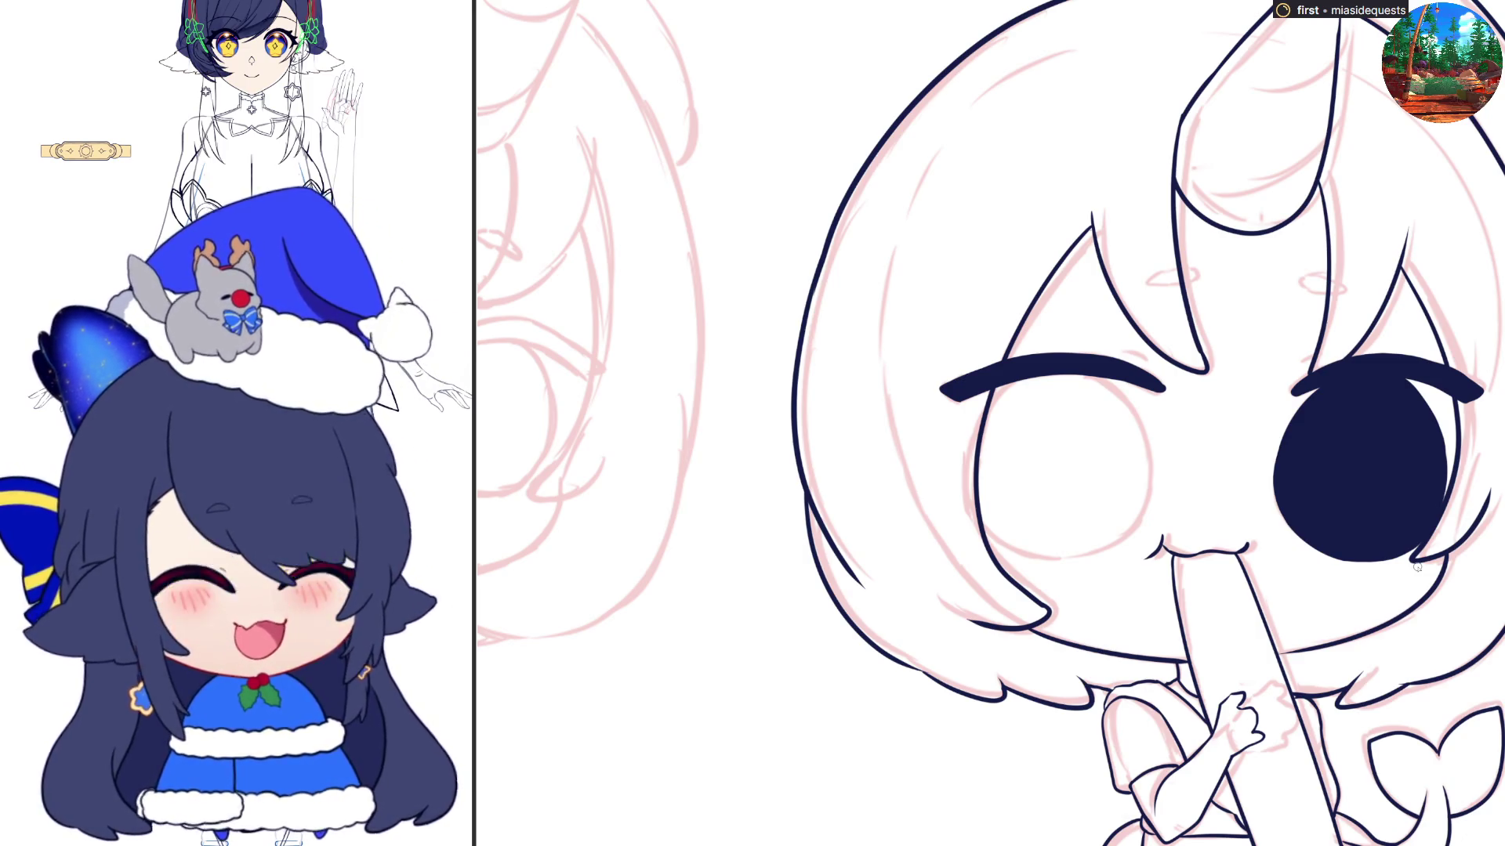
{"action": "key", "text": "h"}
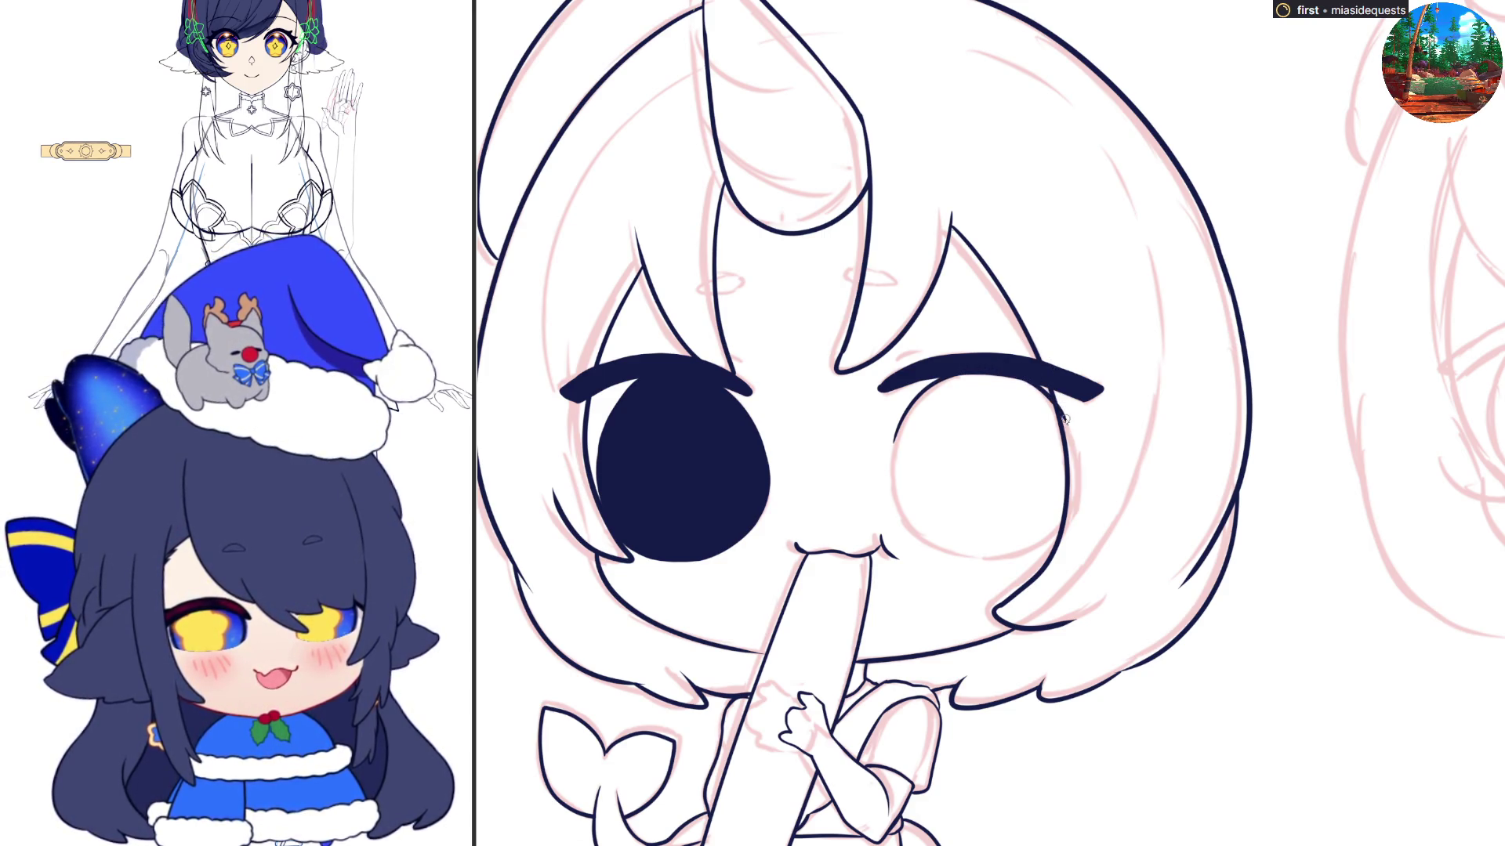
{"action": "key", "text": "h"}
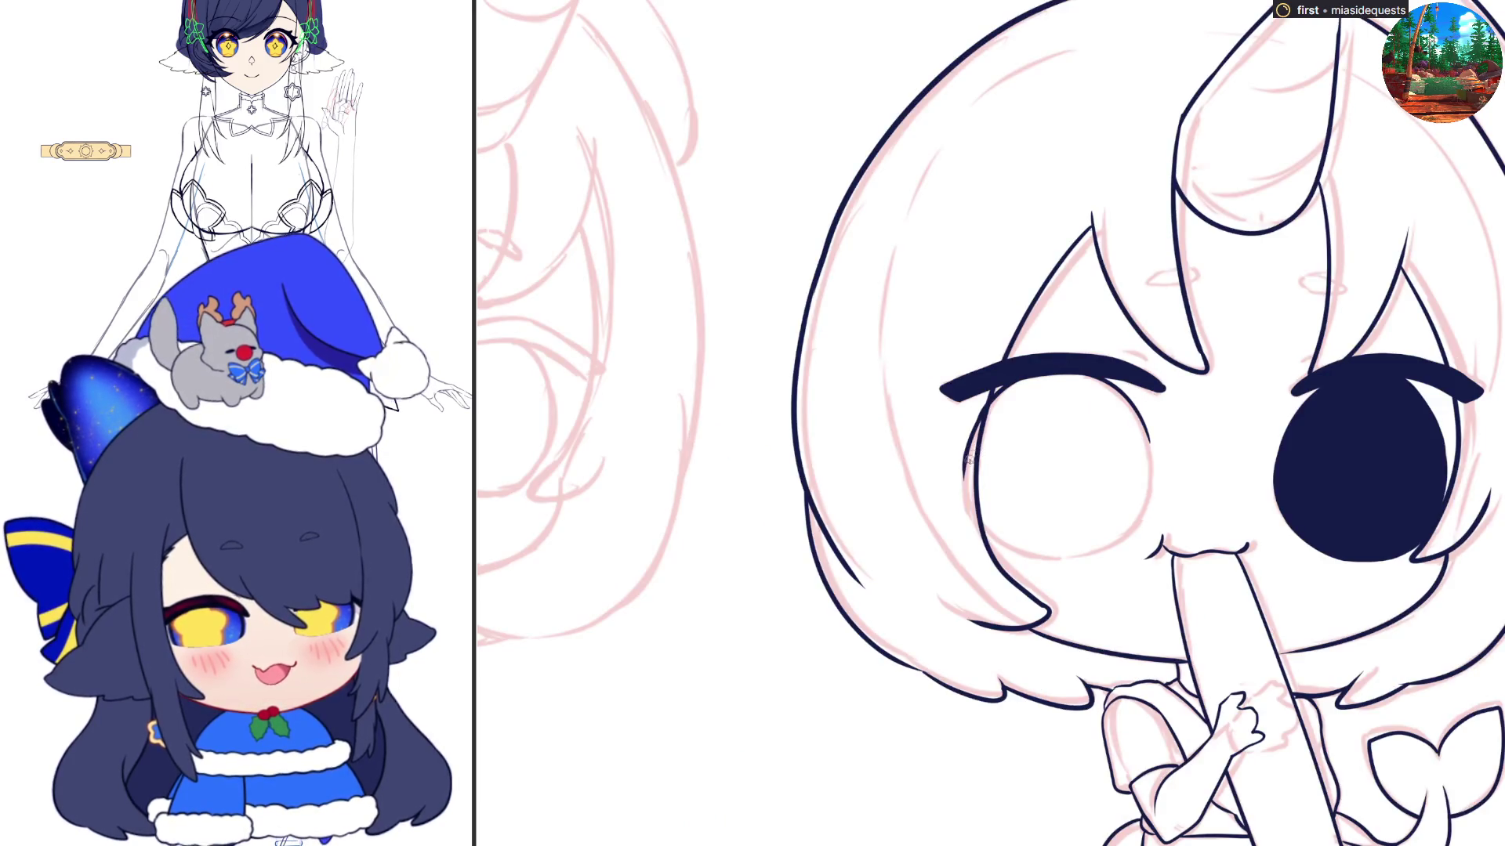
{"action": "mouse_move", "coordinate": [966, 451]}
{"action": "left_mouse_down"}
{"action": "mouse_move", "coordinate": [993, 542]}
{"action": "mouse_move", "coordinate": [1019, 547]}
{"action": "left_mouse_up"}
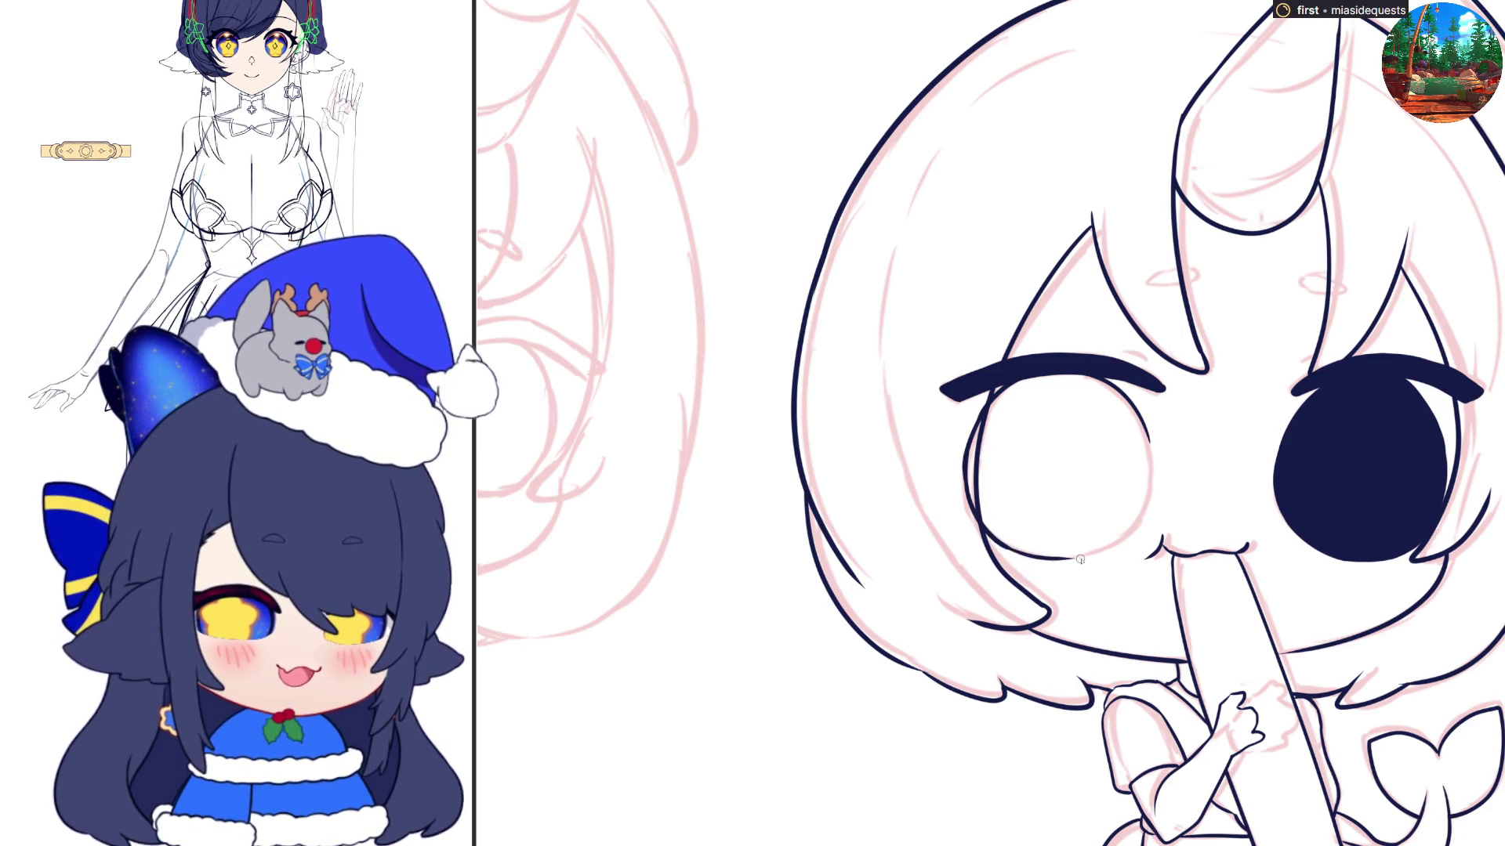
{"action": "key", "text": "h"}
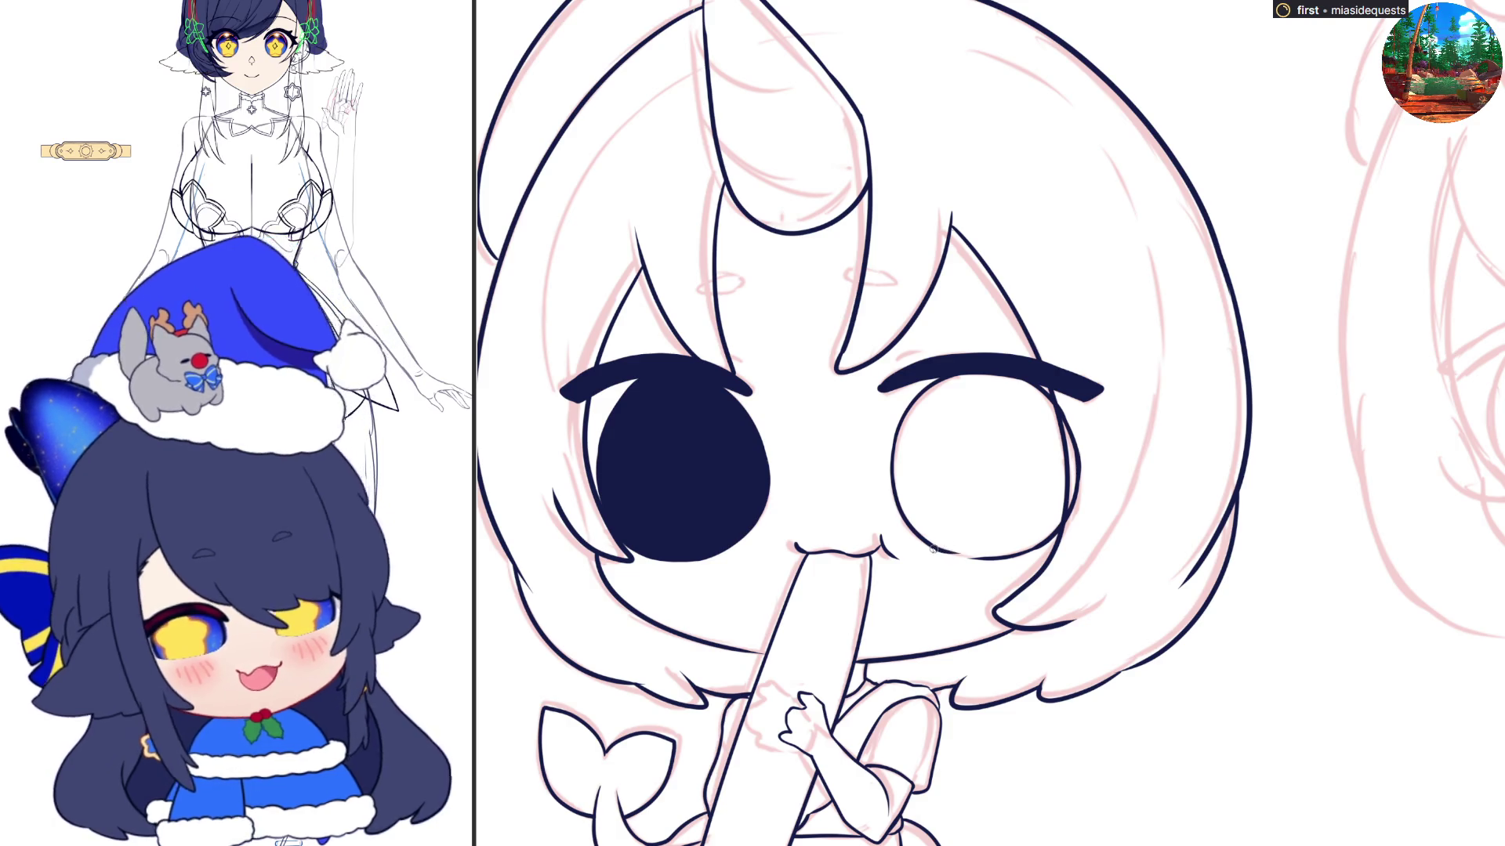
{"action": "left_click", "coordinate": [995, 548]}
{"action": "key", "text": "h"}
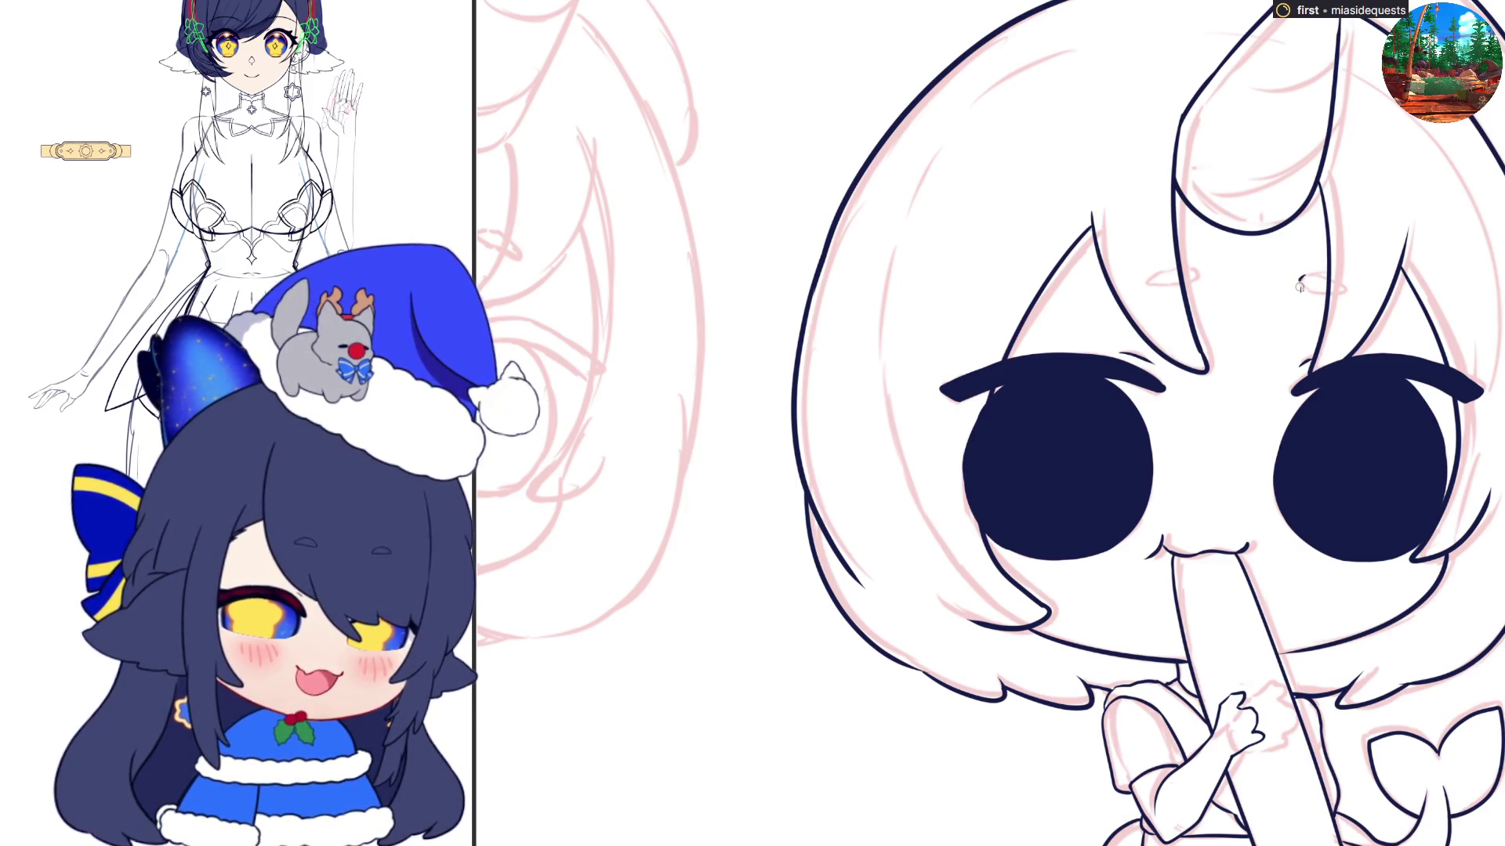
Draw two small oval marks on the forehead
{"action": "mouse_move", "coordinate": [1301, 280]}
{"action": "left_mouse_down"}
{"action": "mouse_move", "coordinate": [1336, 283]}
{"action": "mouse_move", "coordinate": [1300, 288]}
{"action": "left_mouse_up"}
{"action": "key", "text": "m"}
{"action": "mouse_move", "coordinate": [829, 263]}
{"action": "left_mouse_down"}
{"action": "mouse_move", "coordinate": [860, 284]}
{"action": "mouse_move", "coordinate": [850, 271]}
{"action": "mouse_move", "coordinate": [886, 276]}
{"action": "mouse_move", "coordinate": [854, 286]}
{"action": "left_mouse_up"}
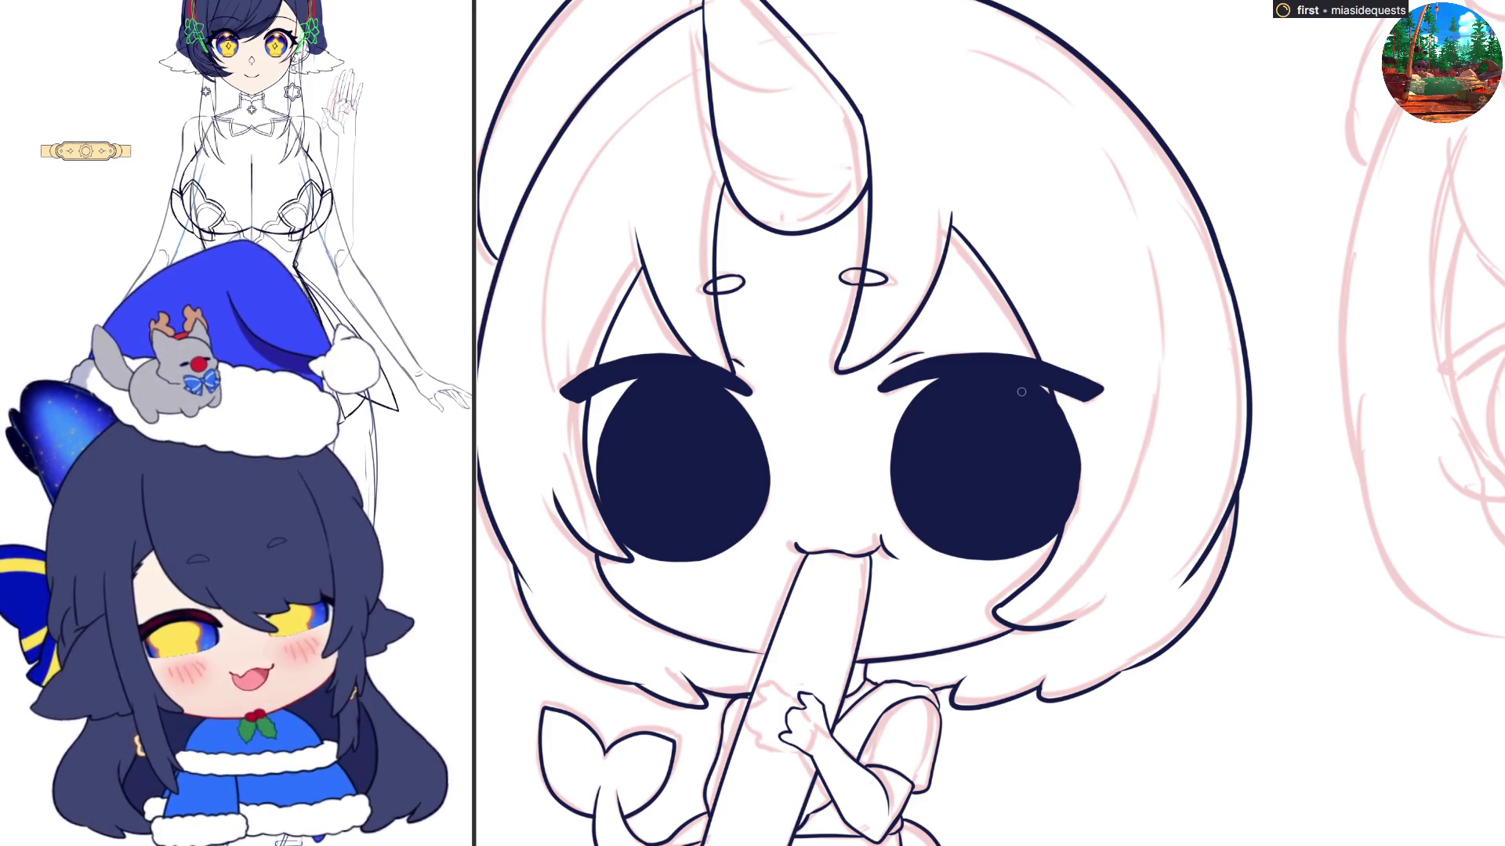
{"action": "scroll", "coordinate": [1021, 391], "scroll_direction": "down", "scroll_amount": 5}
{"action": "scroll", "coordinate": [999, 483], "scroll_direction": "up", "scroll_amount": 3}
{"action": "scroll", "coordinate": [999, 483], "scroll_direction": "down", "scroll_amount": 2}
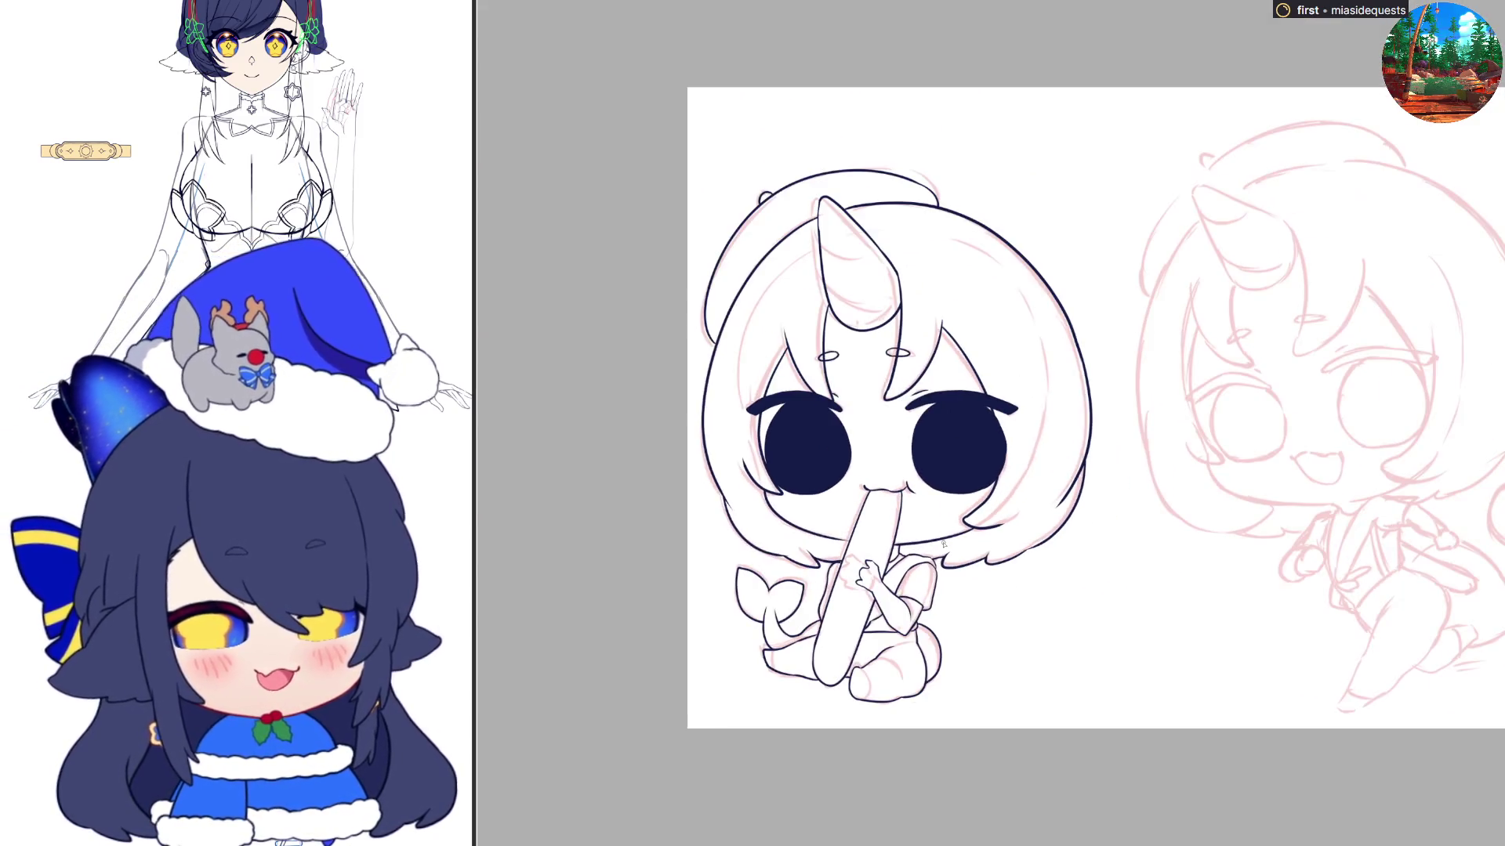
Ink the upper and lower inner lines of the horn, then move the view to the right-hand sketch
{"action": "scroll", "coordinate": [838, 216], "scroll_direction": "up", "scroll_amount": 2}
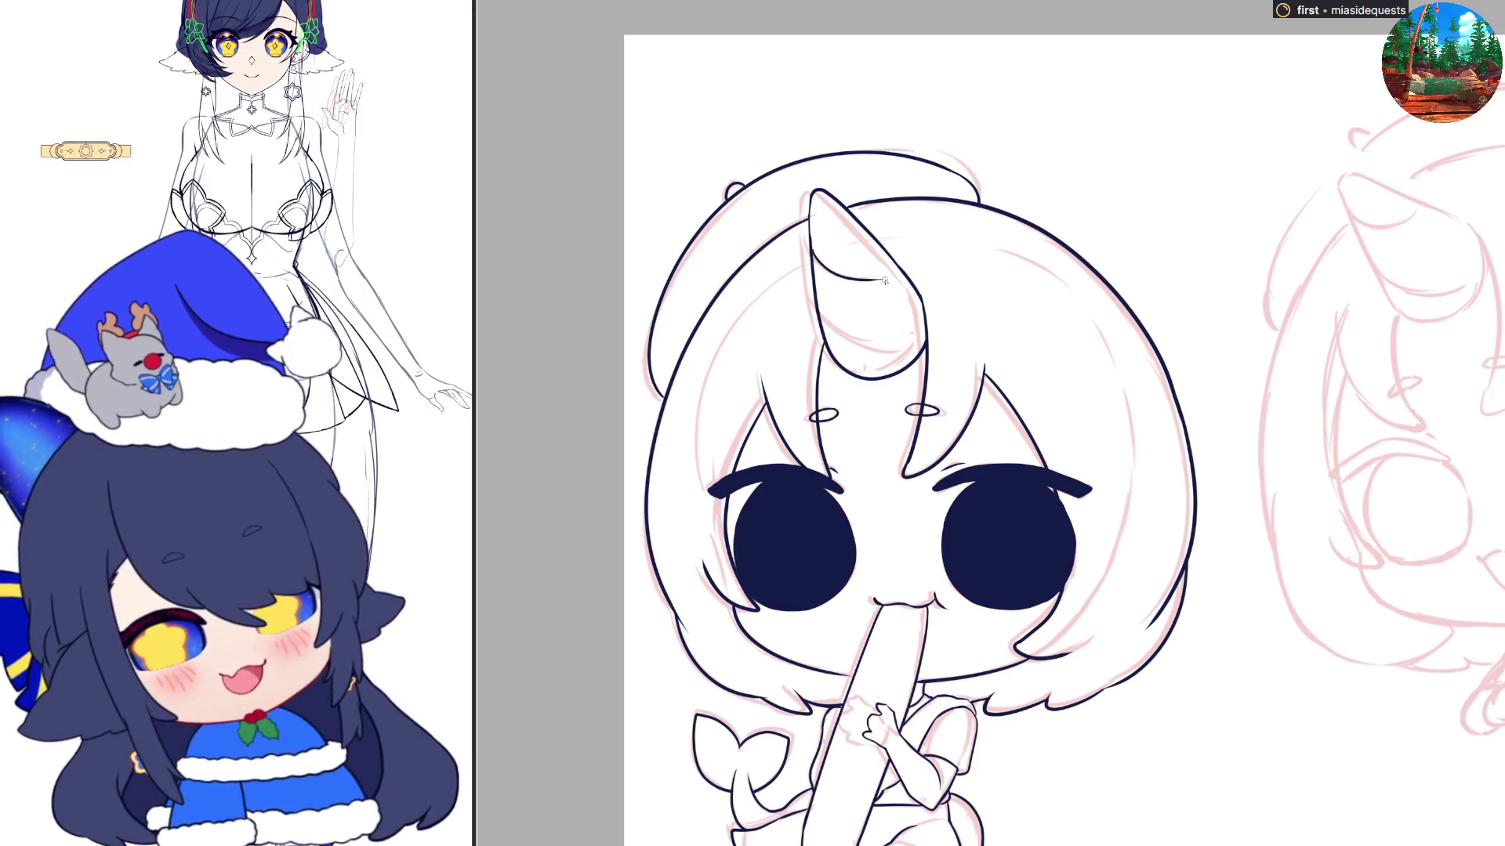
{"action": "mouse_move", "coordinate": [812, 249]}
{"action": "left_mouse_down"}
{"action": "mouse_move", "coordinate": [850, 276]}
{"action": "mouse_move", "coordinate": [899, 266]}
{"action": "left_mouse_up"}
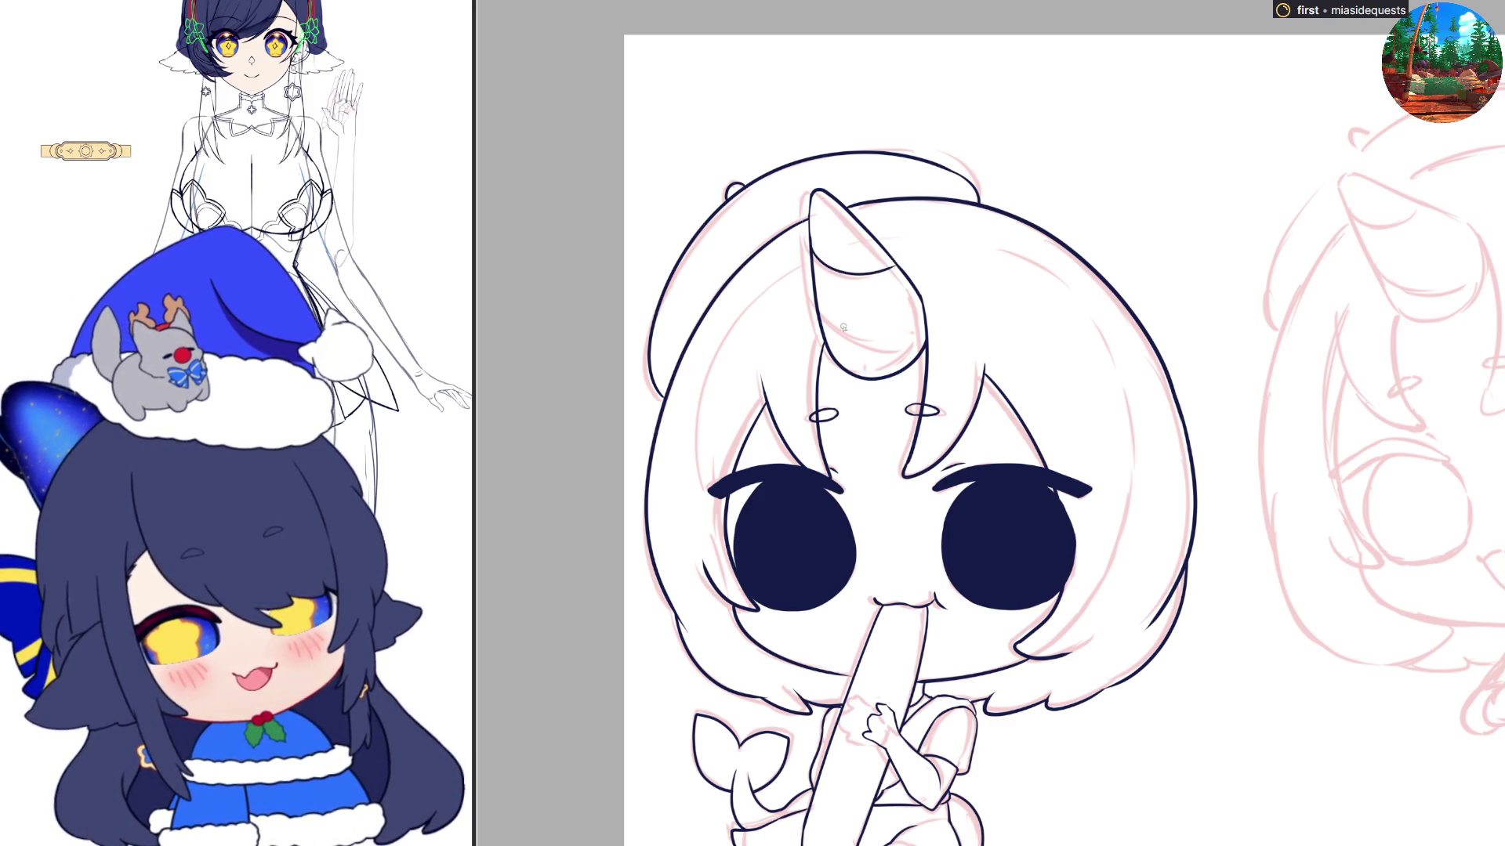
{"action": "left_click_drag", "start_coordinate": [826, 327], "coordinate": [903, 347]}
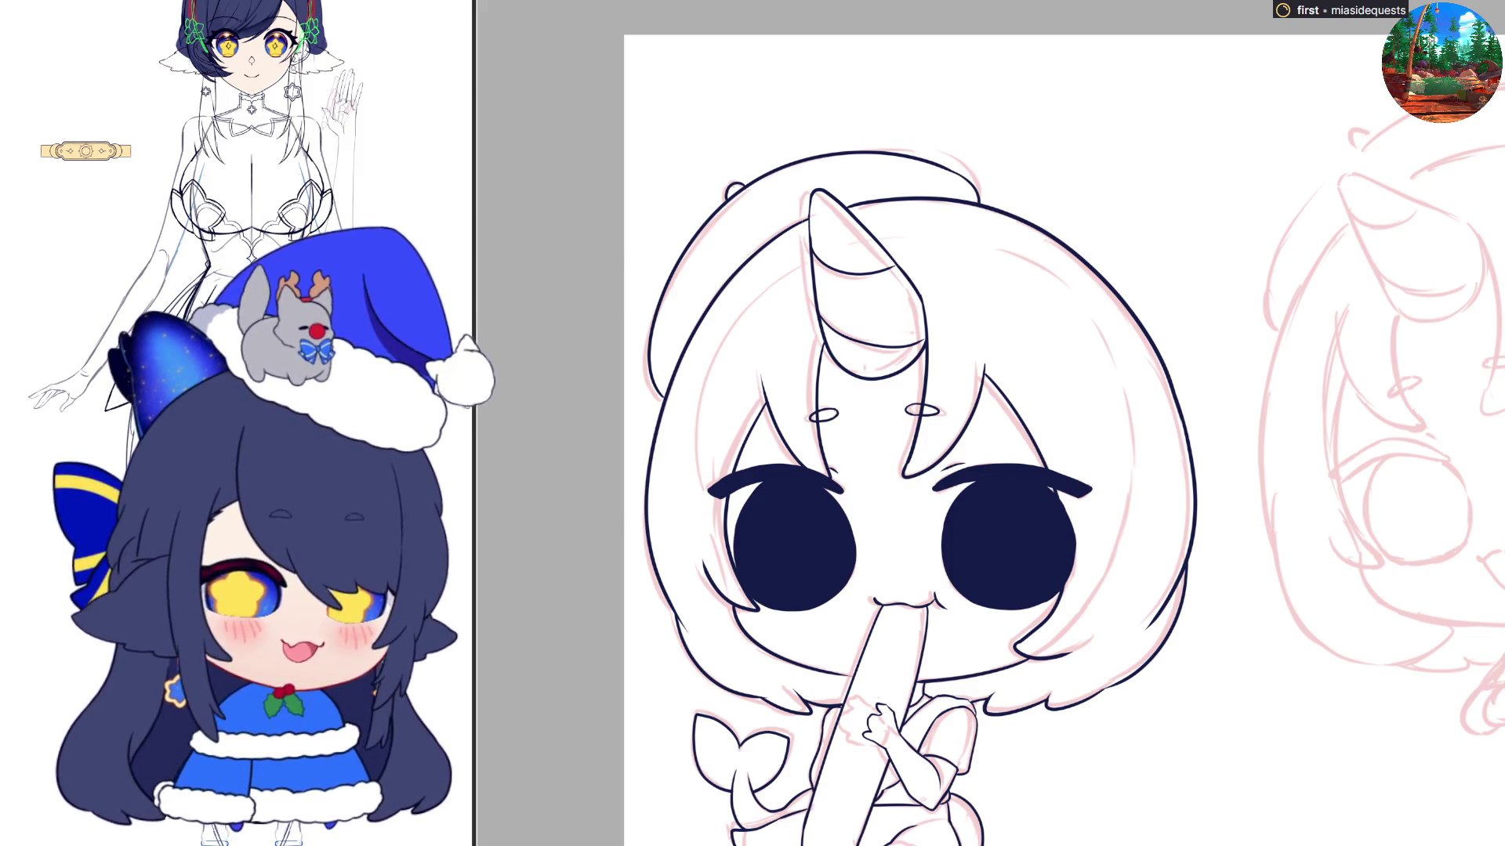
{"action": "left_click_drag", "start_coordinate": [962, 572], "coordinate": [1104, 412]}
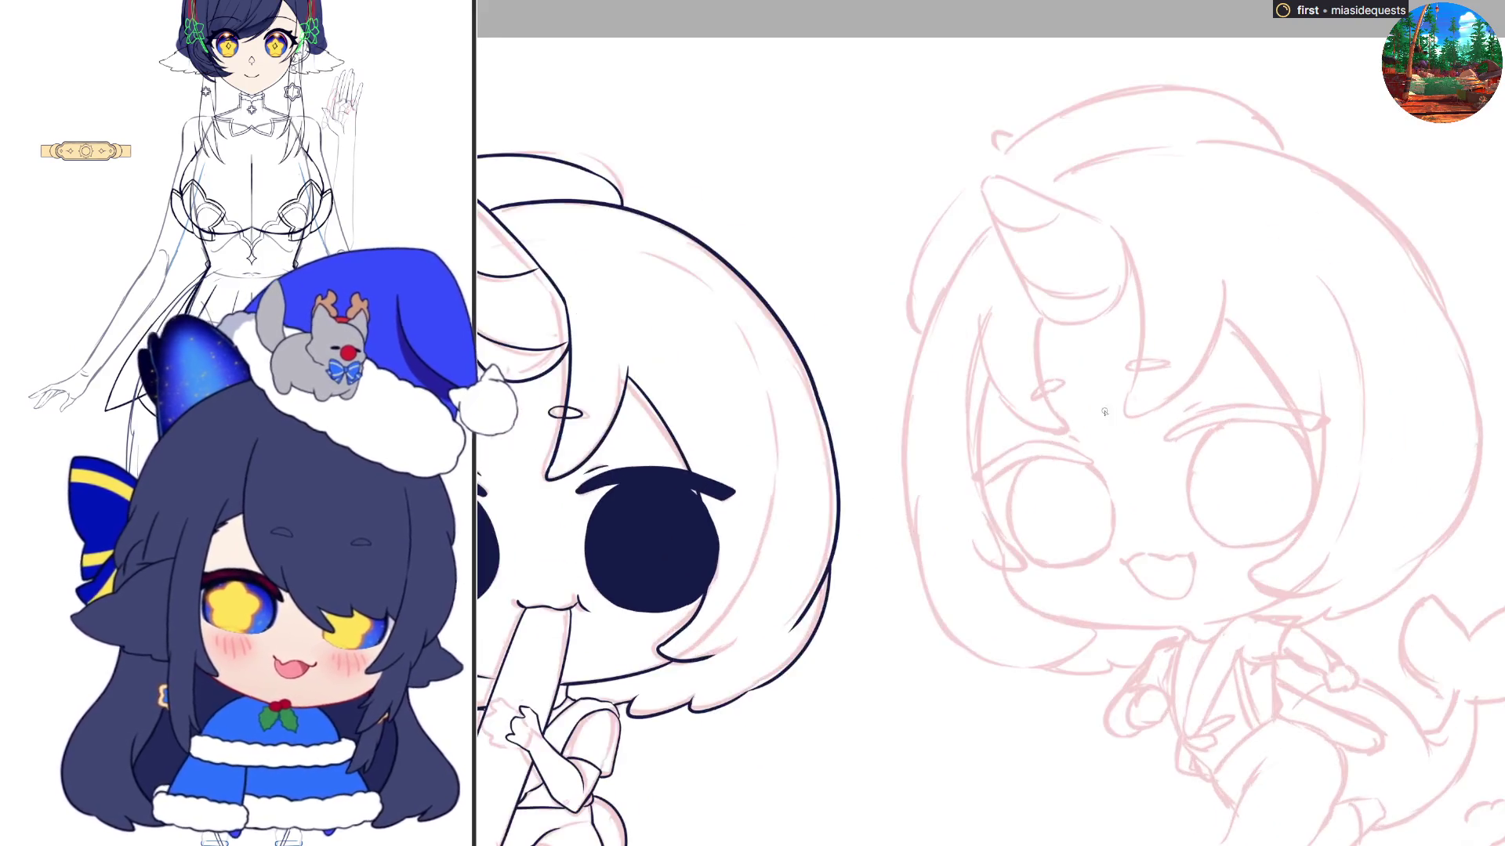
Ink the lash outline over the right eye, hook its end down and thicken its left part
{"action": "scroll", "coordinate": [1209, 433], "scroll_direction": "up", "scroll_amount": 2}
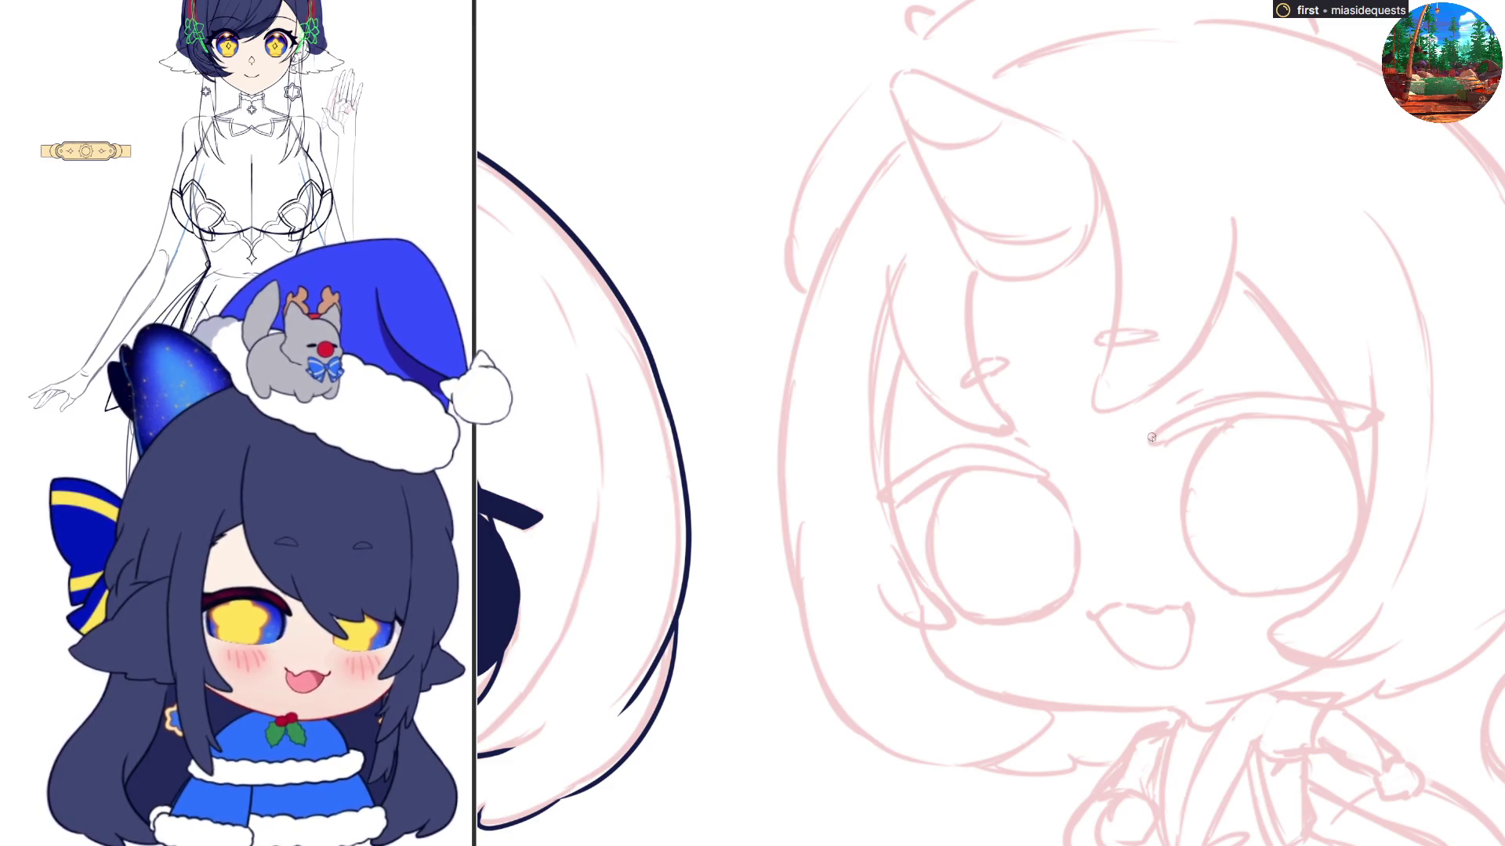
{"action": "mouse_move", "coordinate": [1158, 440]}
{"action": "left_mouse_down"}
{"action": "mouse_move", "coordinate": [1227, 398]}
{"action": "mouse_move", "coordinate": [1215, 402]}
{"action": "mouse_move", "coordinate": [1322, 396]}
{"action": "left_mouse_up"}
{"action": "key", "text": "ctrl+z"}
{"action": "mouse_move", "coordinate": [1188, 417]}
{"action": "left_mouse_down"}
{"action": "mouse_move", "coordinate": [1274, 394]}
{"action": "mouse_move", "coordinate": [1383, 419]}
{"action": "mouse_move", "coordinate": [1352, 429]}
{"action": "left_mouse_up"}
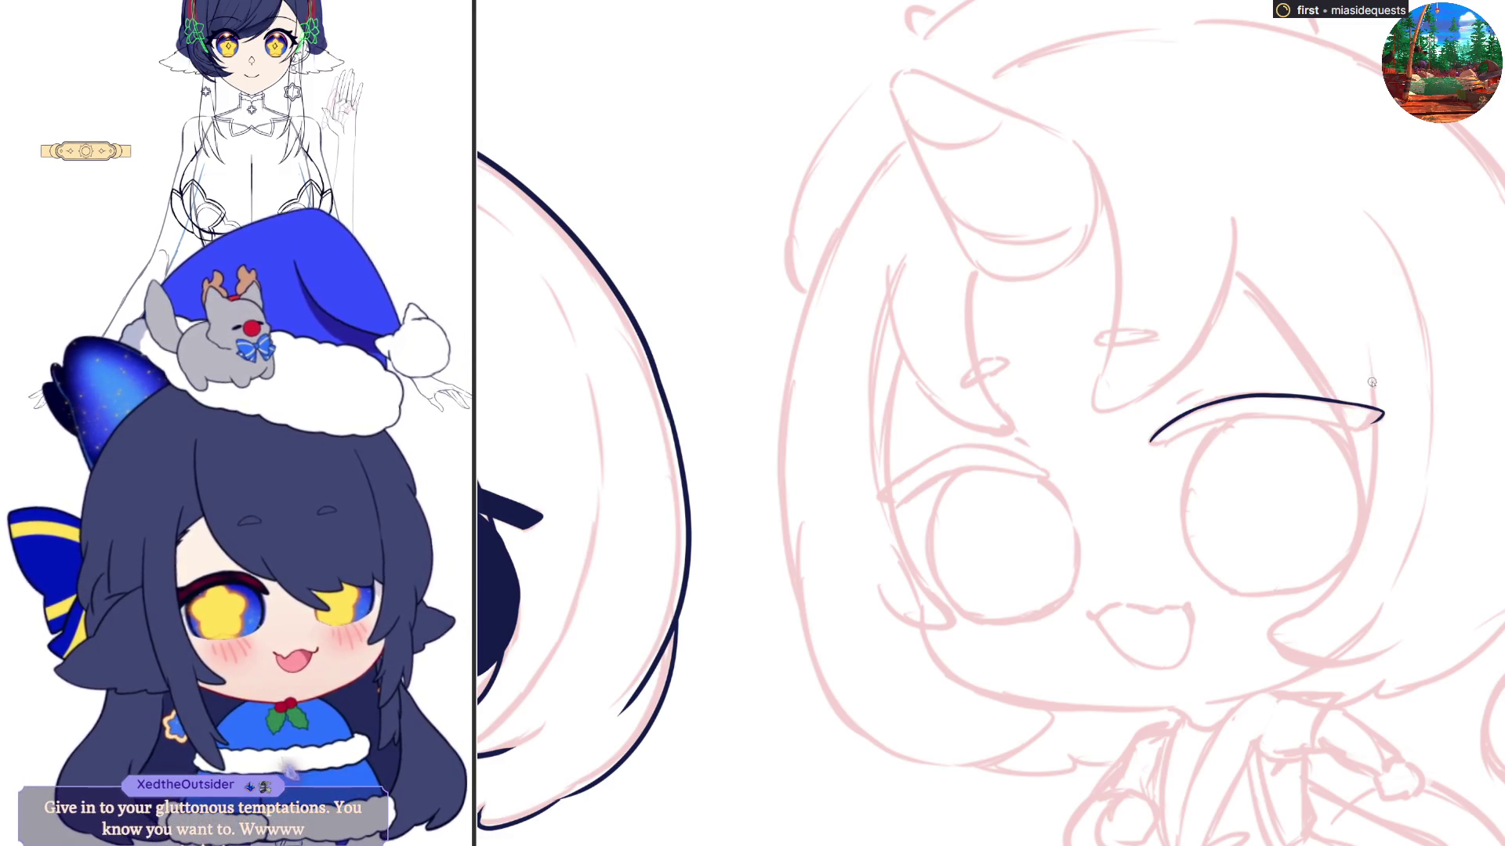
{"action": "key", "text": "ctrl+z"}
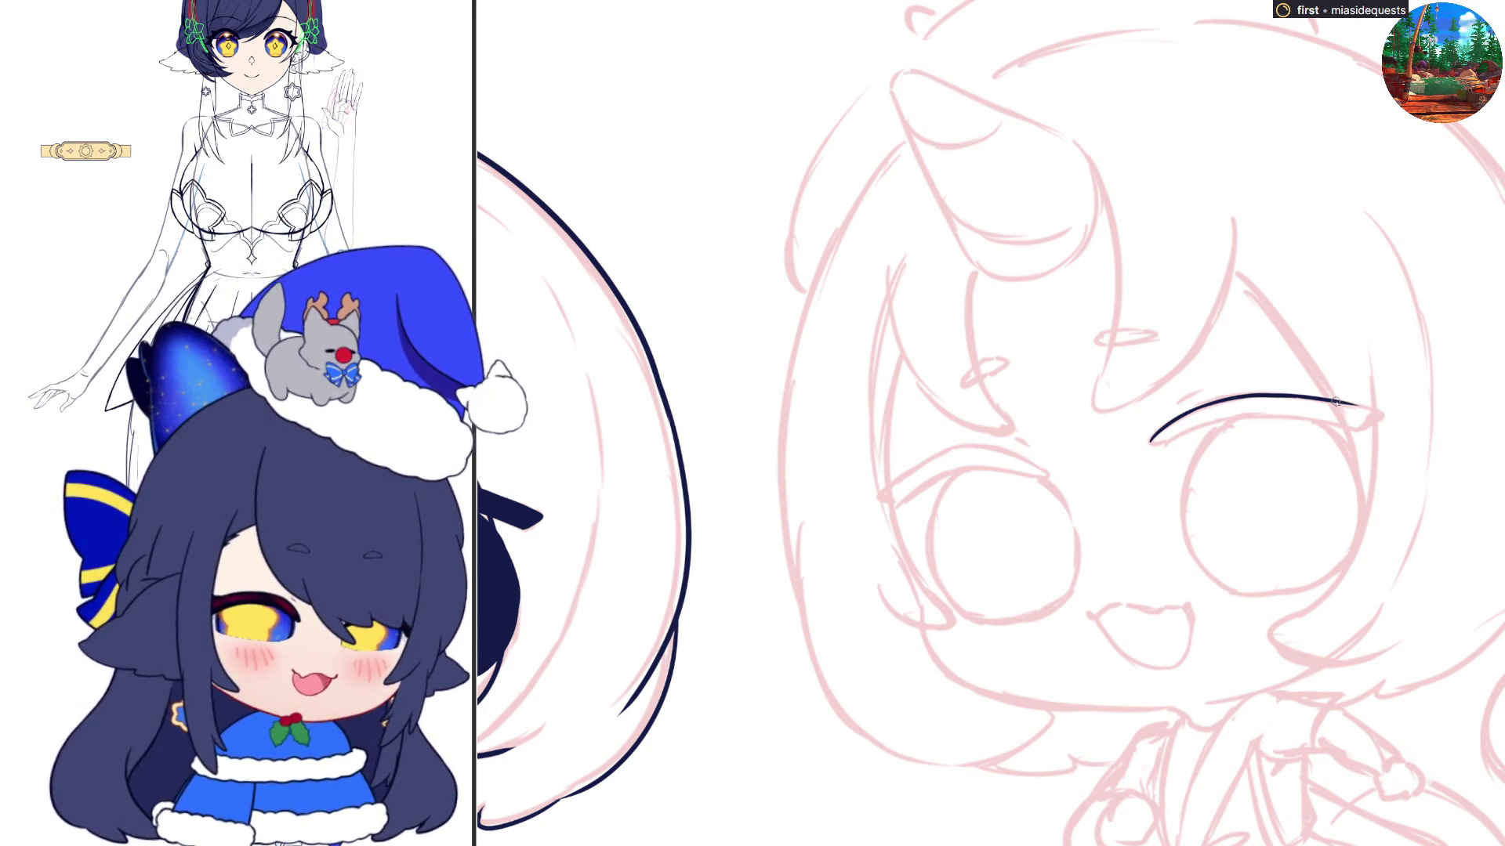
{"action": "mouse_move", "coordinate": [1337, 402]}
{"action": "left_mouse_down"}
{"action": "mouse_move", "coordinate": [1380, 410]}
{"action": "mouse_move", "coordinate": [1358, 431]}
{"action": "left_mouse_up"}
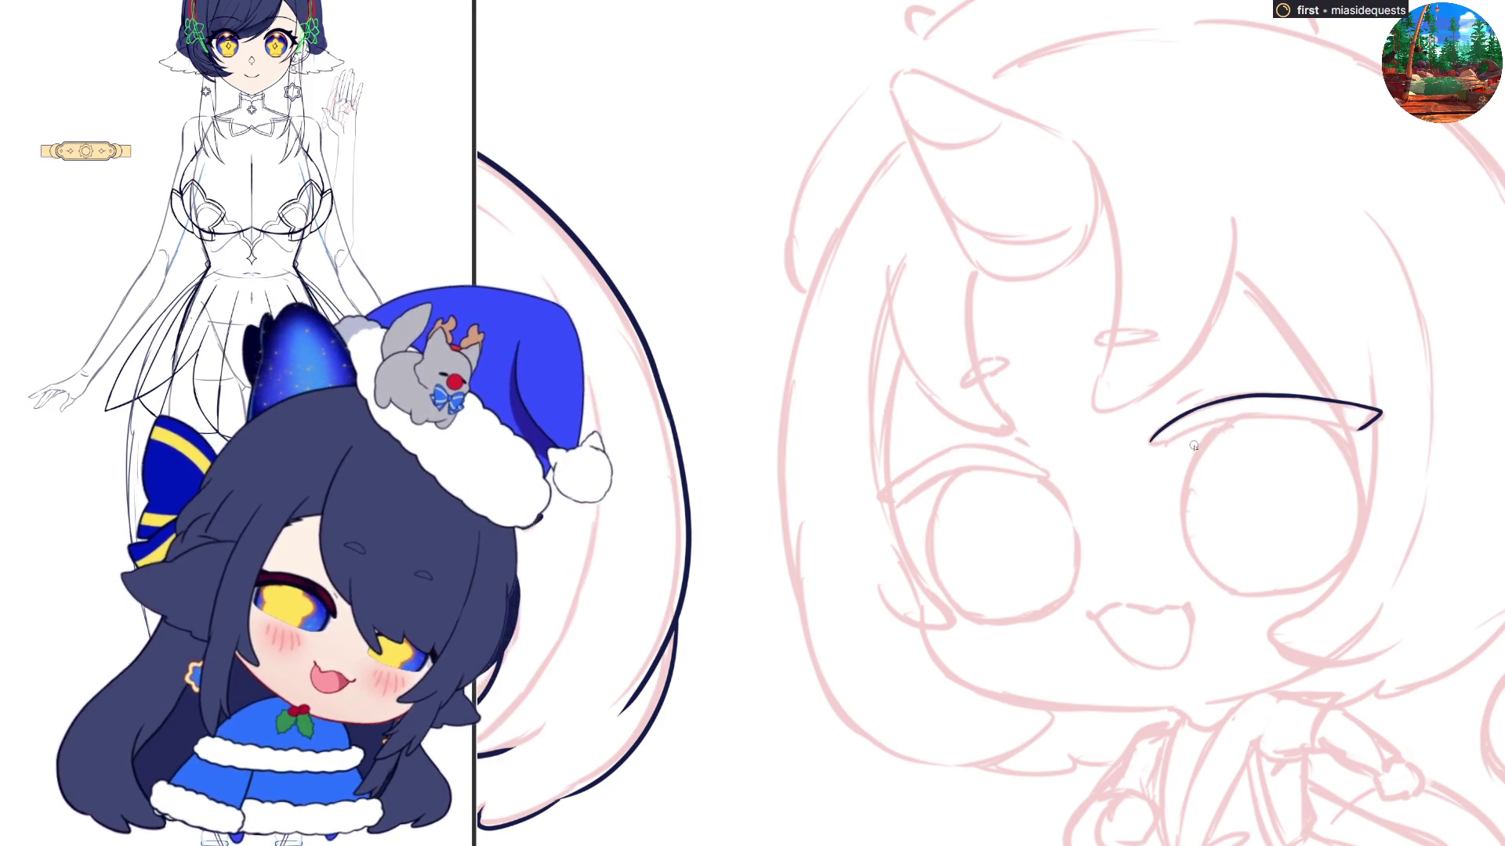
{"action": "mouse_move", "coordinate": [1166, 441]}
{"action": "left_mouse_down"}
{"action": "mouse_move", "coordinate": [1291, 415]}
{"action": "mouse_move", "coordinate": [1361, 431]}
{"action": "left_mouse_up"}
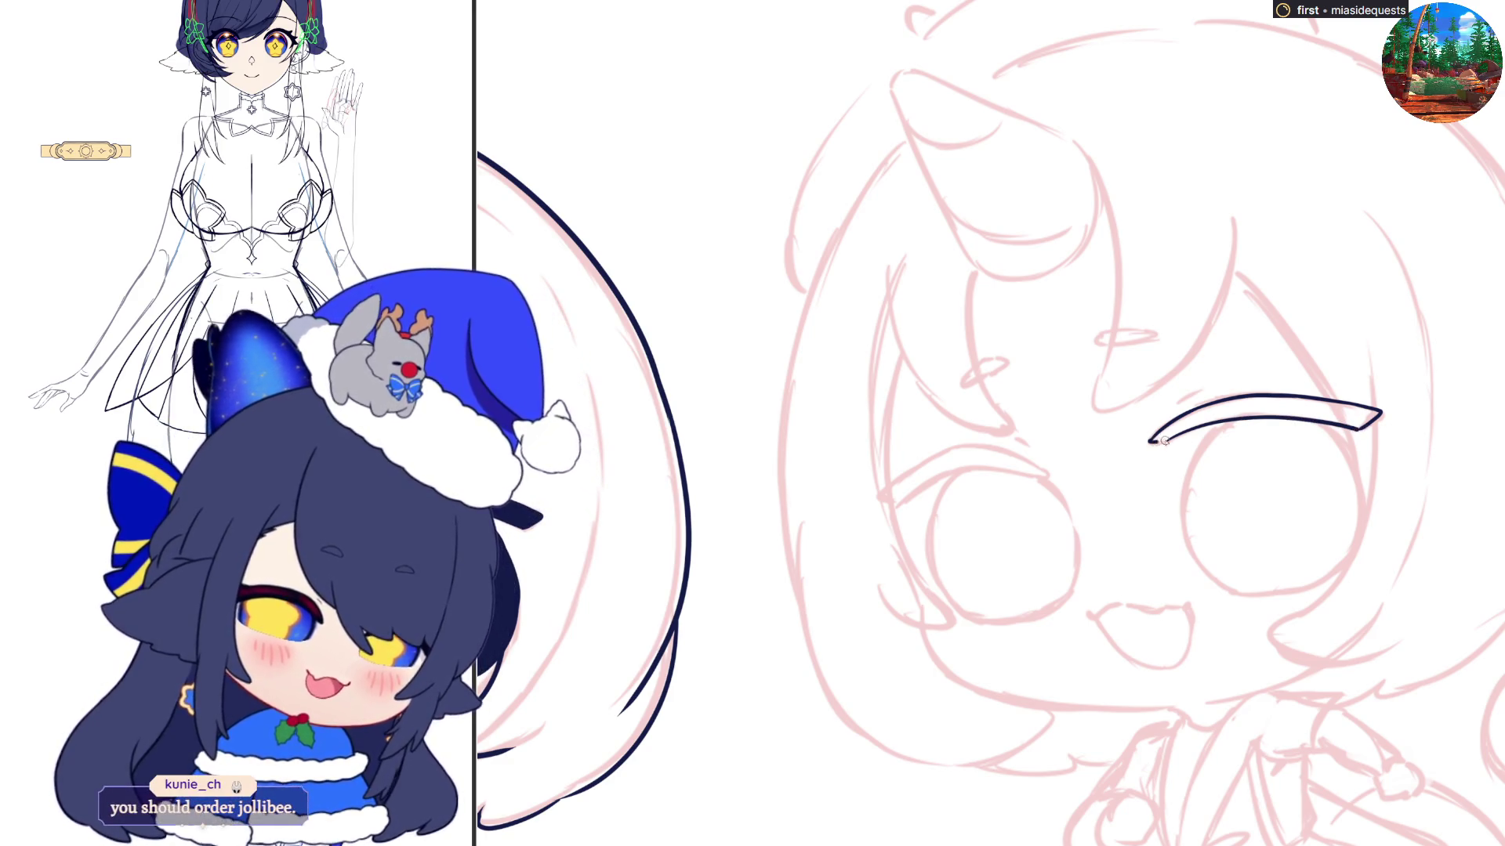
Bucket-fill the hollow lash outline solid dark navy and flip the view horizontally
{"action": "left_click", "coordinate": [1220, 417]}
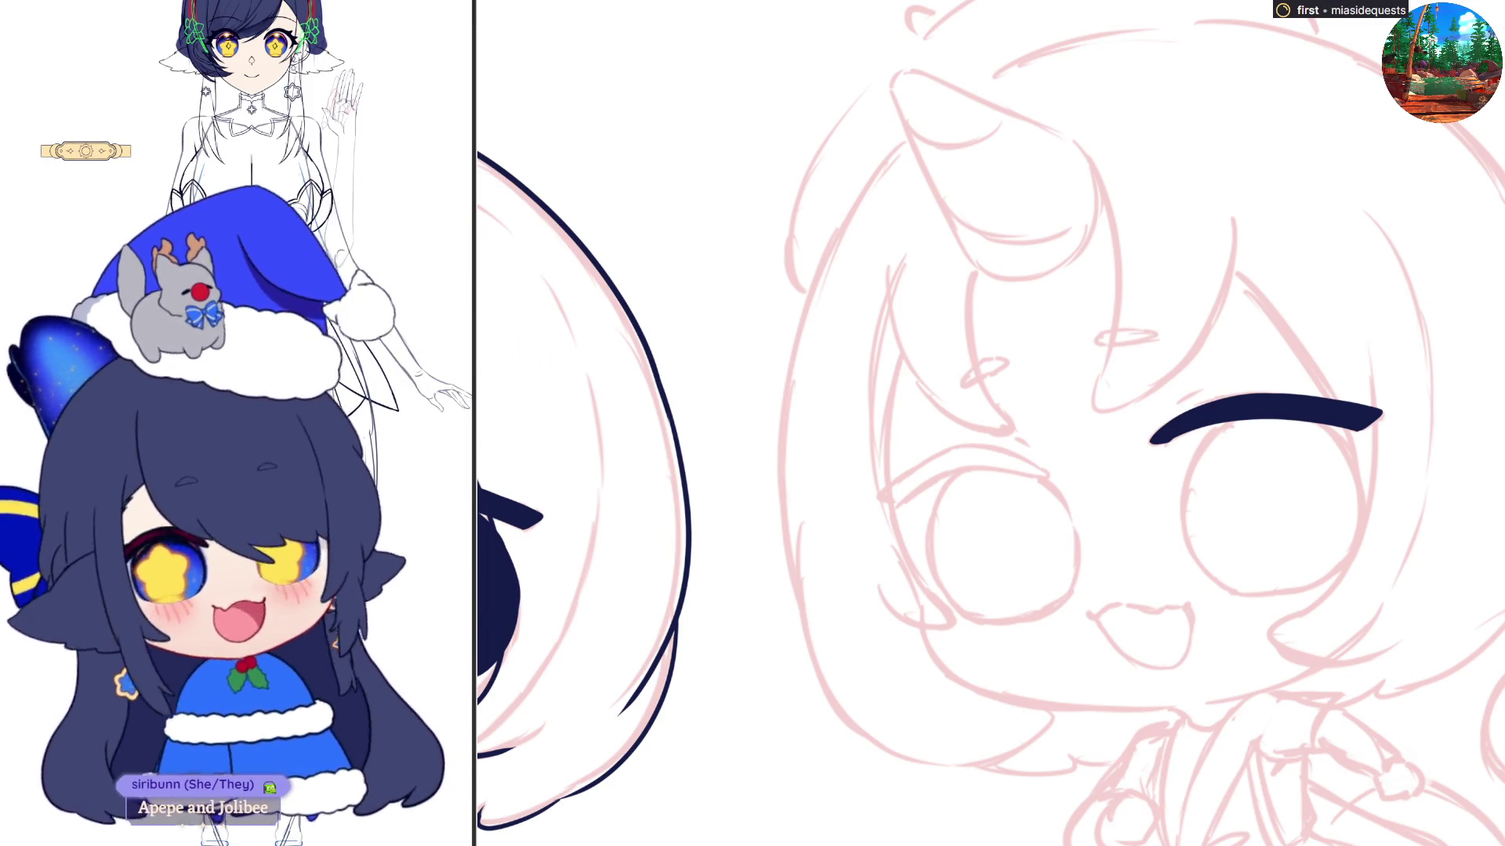
{"action": "scroll", "coordinate": [987, 423], "scroll_direction": "down", "scroll_amount": 1}
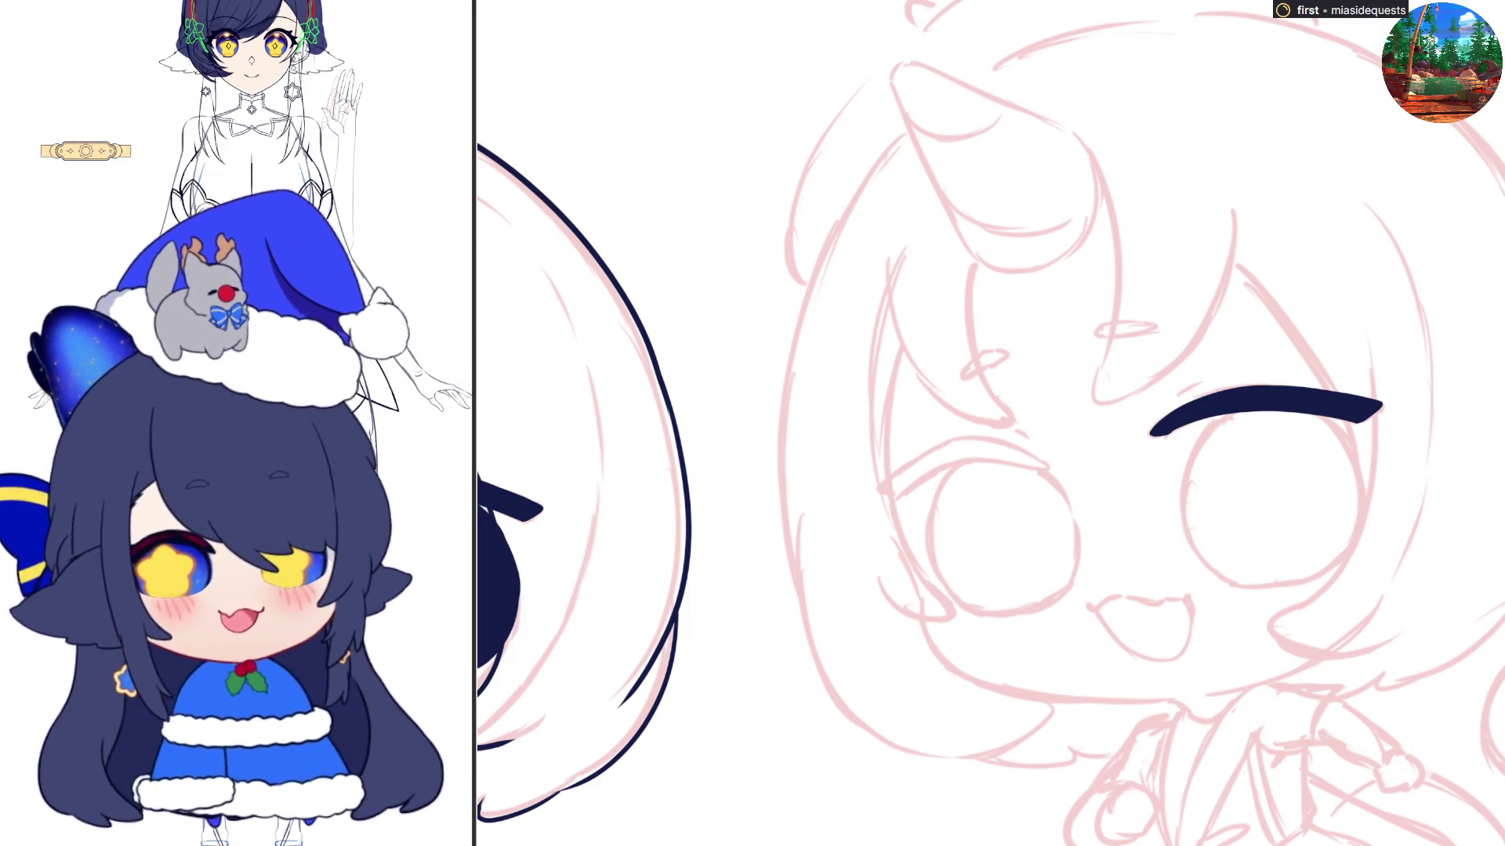
{"action": "key", "text": "h"}
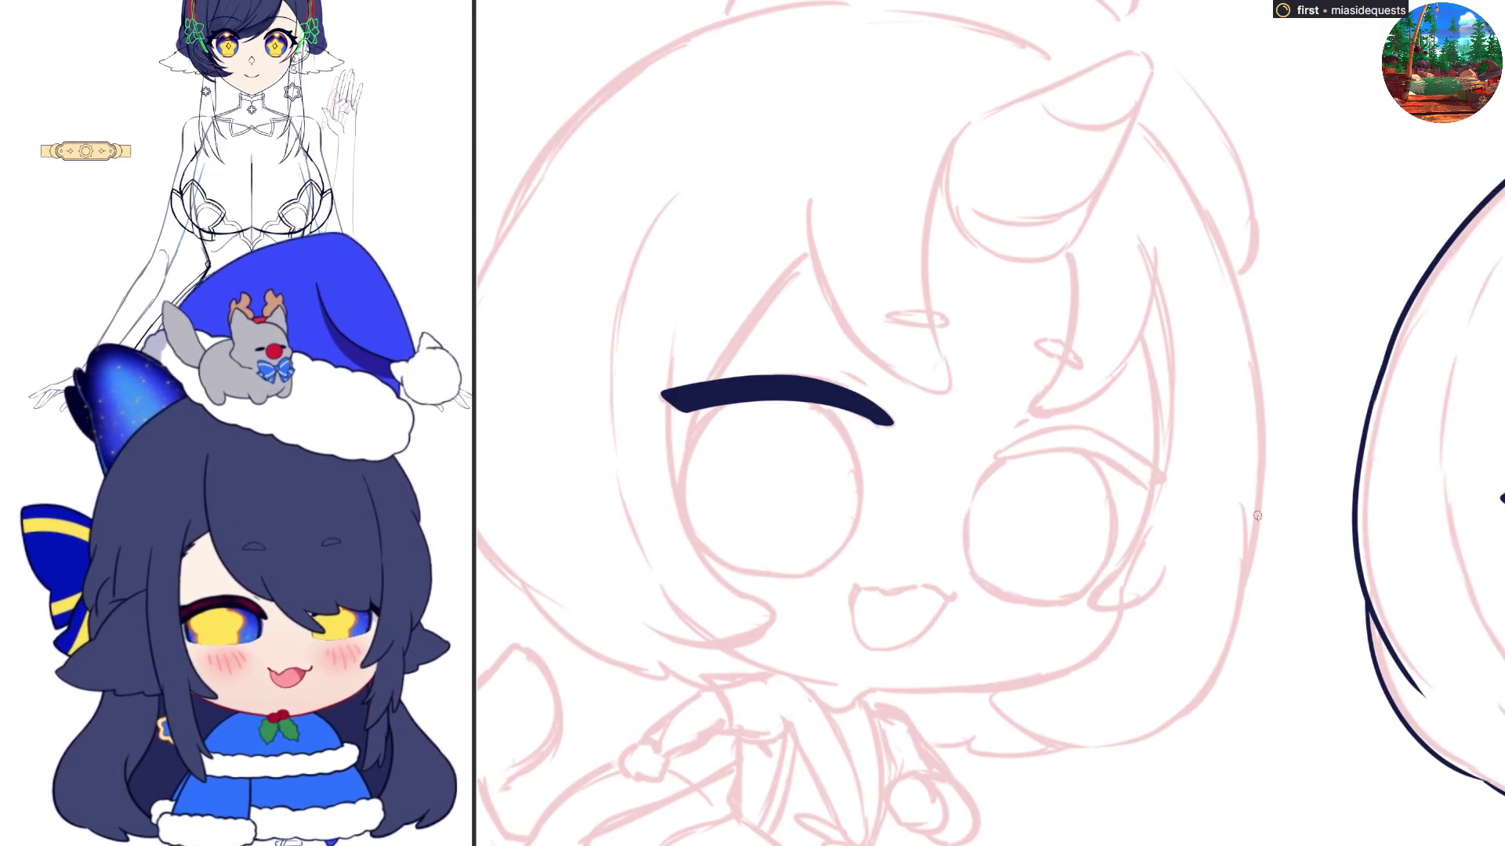
Outline a thicker lash shape over the other eye and bucket-fill it solid dark
{"action": "left_click_drag", "start_coordinate": [997, 451], "coordinate": [1105, 436]}
{"action": "key", "text": "ctrl+z"}
{"action": "key", "text": "ctrl+z"}
{"action": "mouse_move", "coordinate": [997, 453]}
{"action": "left_mouse_down"}
{"action": "mouse_move", "coordinate": [1101, 434]}
{"action": "mouse_move", "coordinate": [1164, 482]}
{"action": "mouse_move", "coordinate": [1146, 490]}
{"action": "left_mouse_up"}
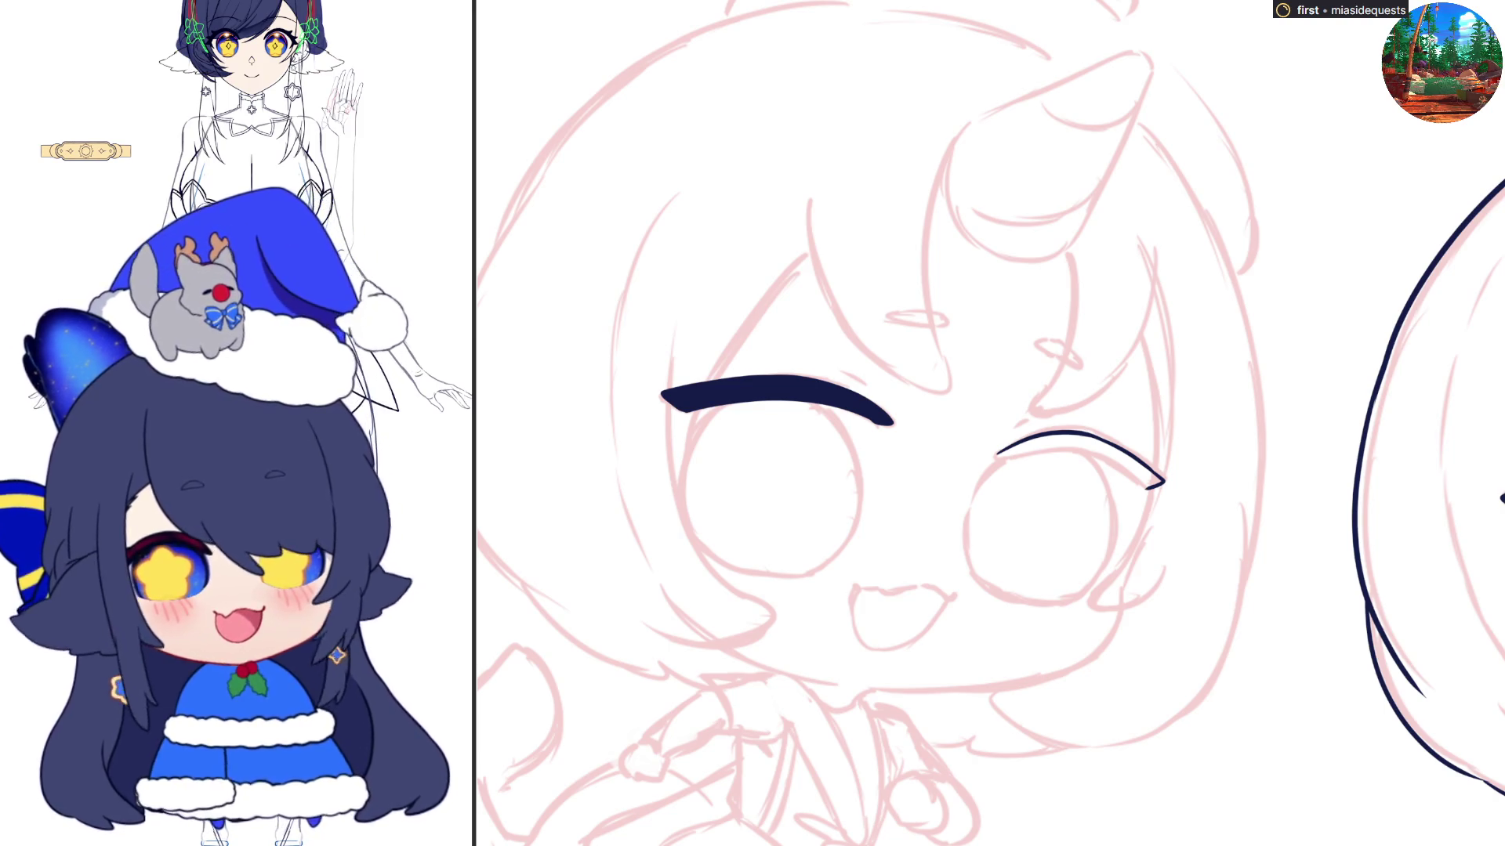
{"action": "mouse_move", "coordinate": [995, 453]}
{"action": "left_mouse_down"}
{"action": "mouse_move", "coordinate": [1118, 469]}
{"action": "mouse_move", "coordinate": [1150, 489]}
{"action": "left_mouse_up"}
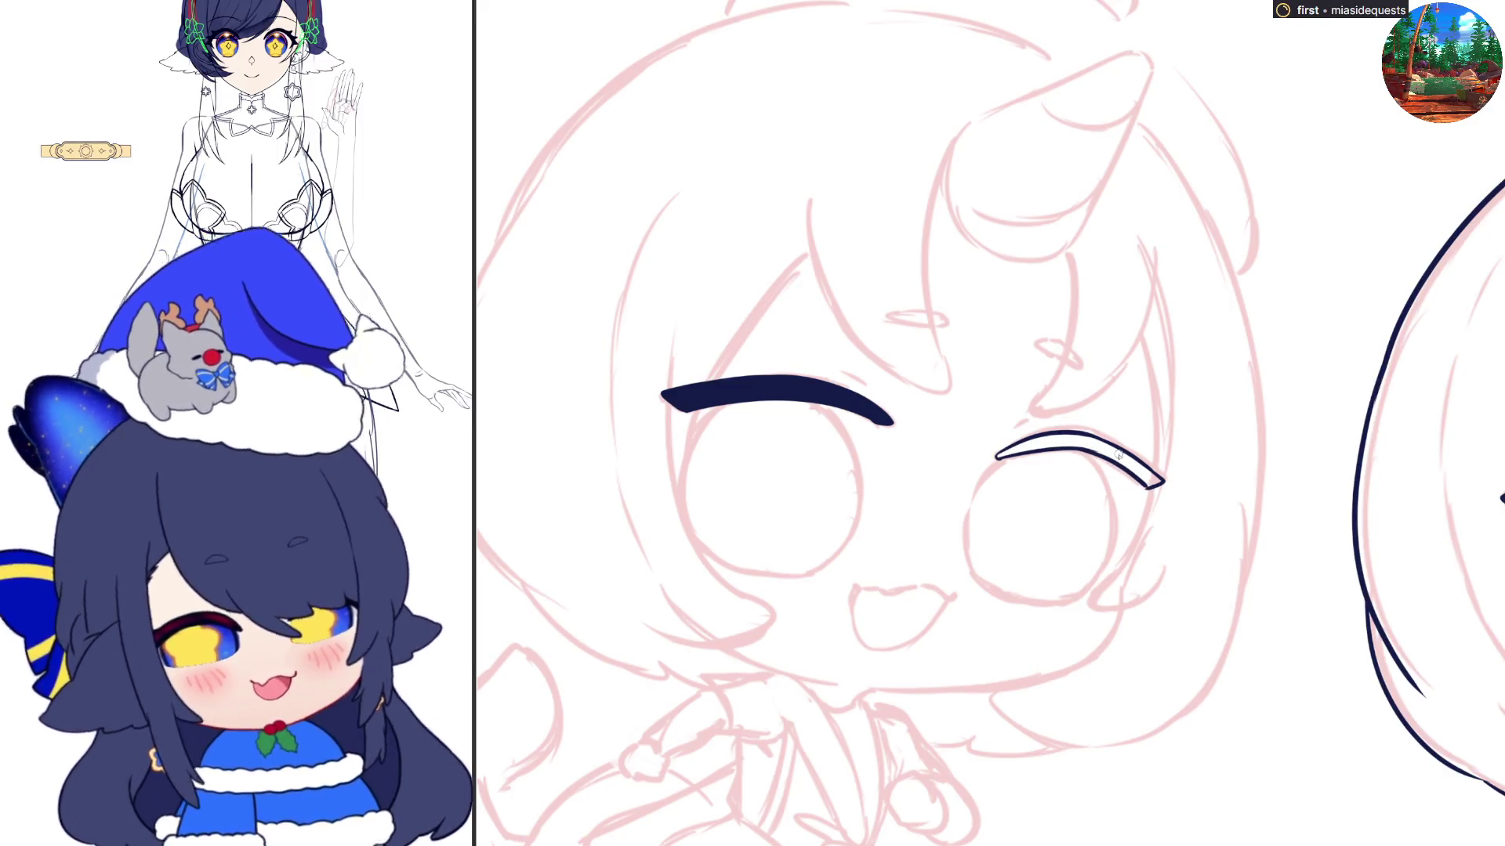
{"action": "left_click", "coordinate": [1120, 462]}
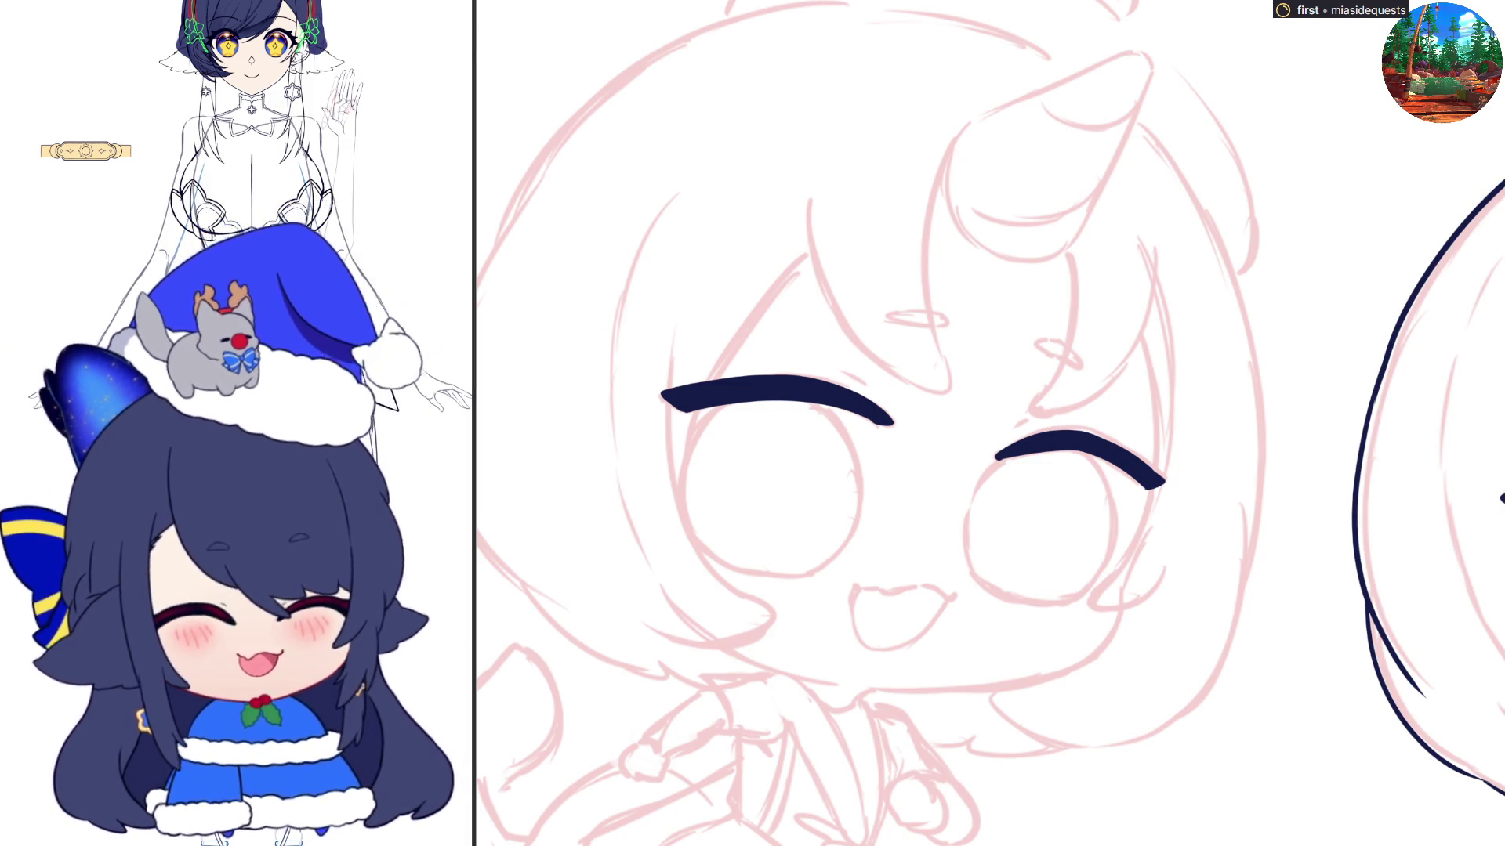
{"action": "mouse_move", "coordinate": [233, 38]}
{"action": "left_mouse_down"}
{"action": "mouse_move", "coordinate": [869, 4]}
{"action": "mouse_move", "coordinate": [792, 55]}
{"action": "left_mouse_up"}
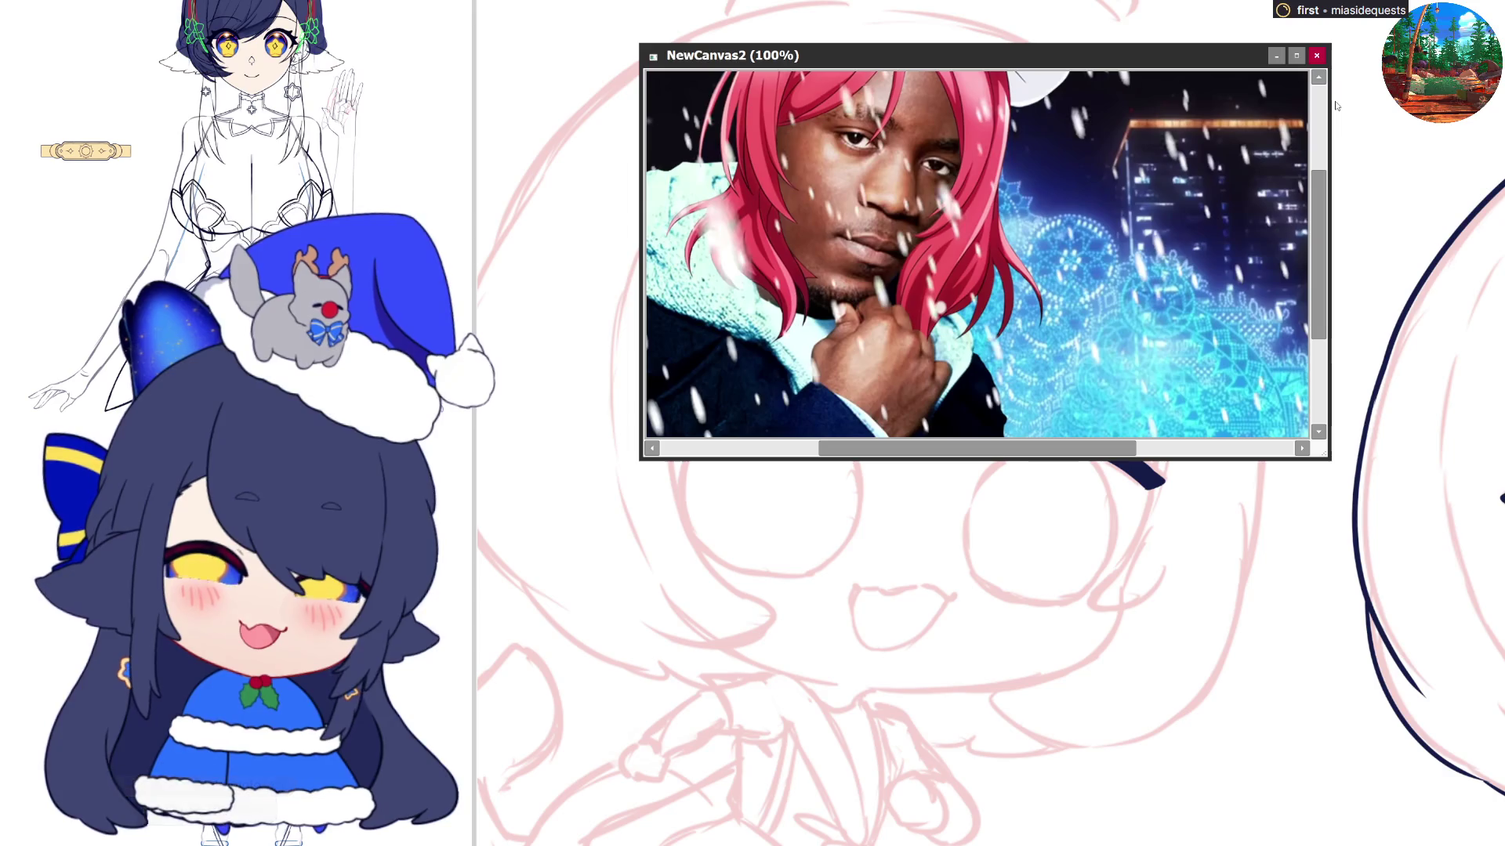
{"action": "left_click", "coordinate": [1316, 55]}
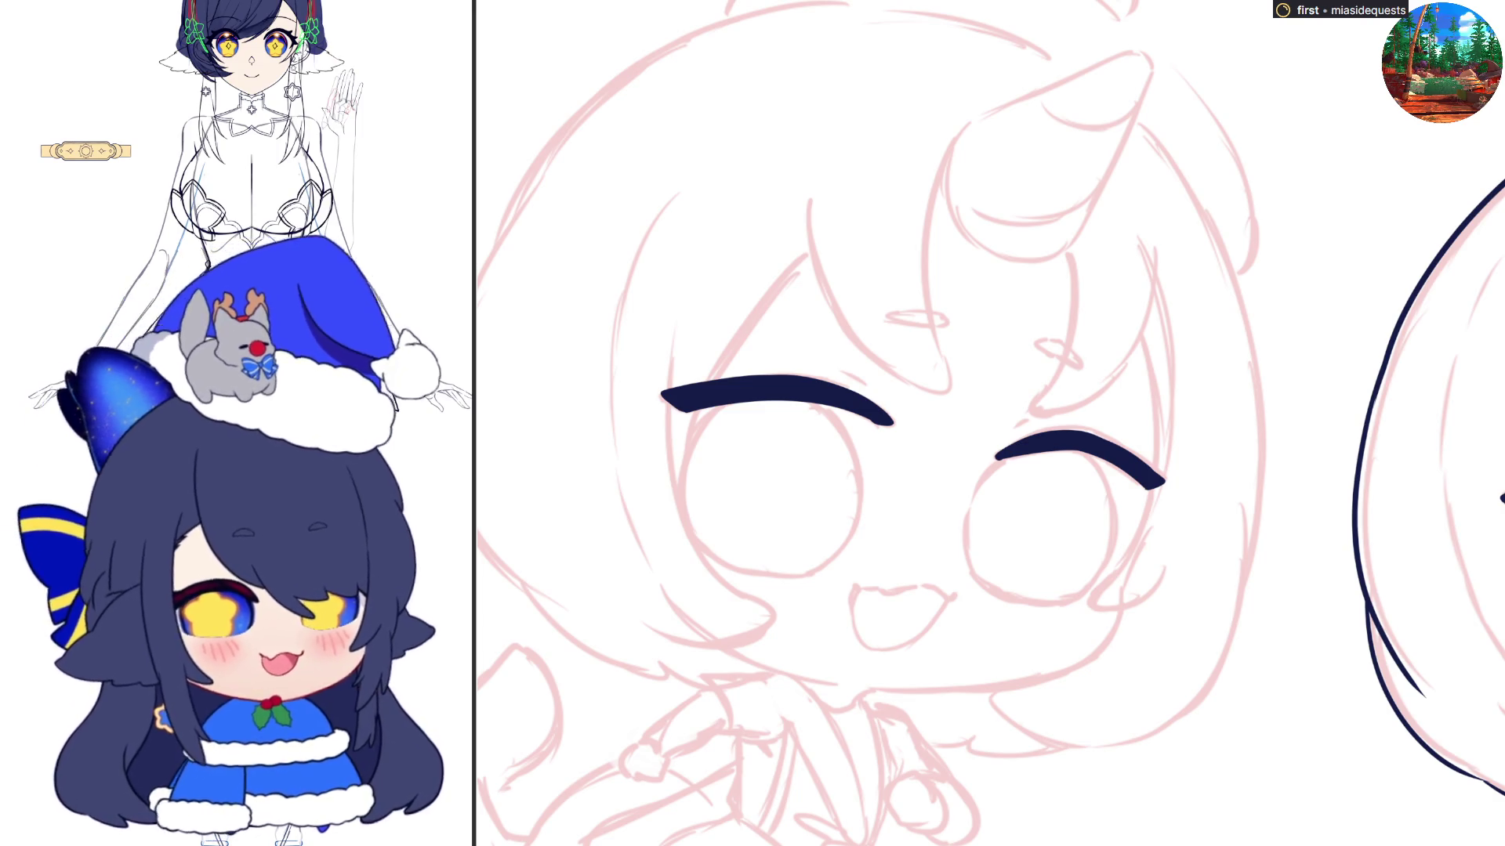
{"action": "scroll", "coordinate": [922, 423], "scroll_direction": "up", "scroll_amount": 1}
{"action": "key", "text": "h"}
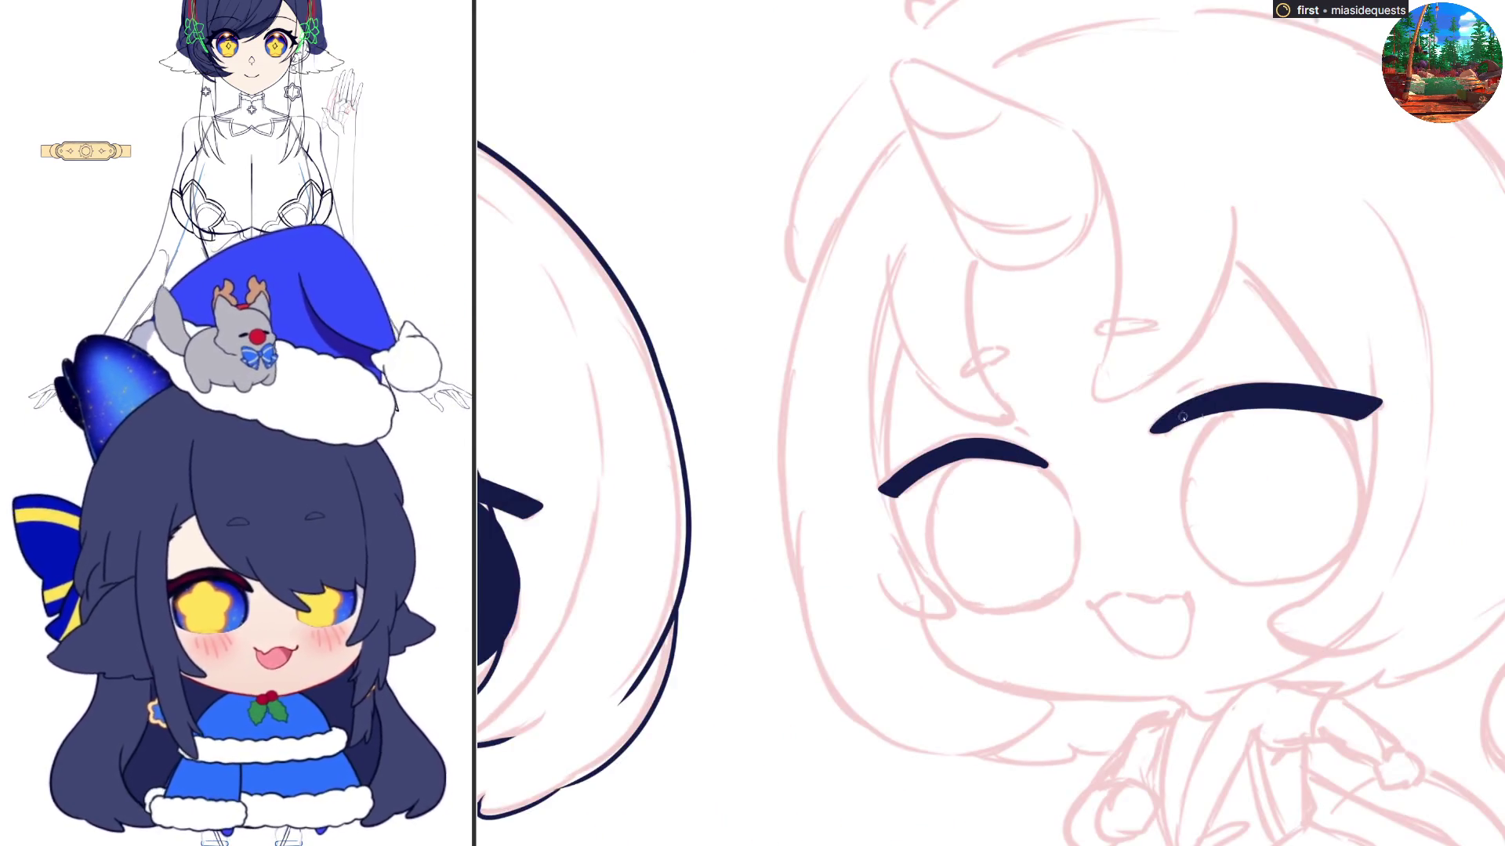
Outline the left eye's outer curve and inner side, flipping the view with H
{"action": "mouse_move", "coordinate": [930, 529]}
{"action": "left_mouse_down"}
{"action": "mouse_move", "coordinate": [976, 461]}
{"action": "mouse_move", "coordinate": [945, 473]}
{"action": "mouse_move", "coordinate": [954, 460]}
{"action": "left_mouse_up"}
{"action": "key", "text": "ctrl+z"}
{"action": "left_click_drag", "start_coordinate": [1046, 466], "coordinate": [1070, 528]}
{"action": "key", "text": "h"}
{"action": "mouse_move", "coordinate": [1095, 466]}
{"action": "left_mouse_down"}
{"action": "mouse_move", "coordinate": [1111, 501]}
{"action": "mouse_move", "coordinate": [1105, 584]}
{"action": "left_mouse_up"}
{"action": "key", "text": "h"}
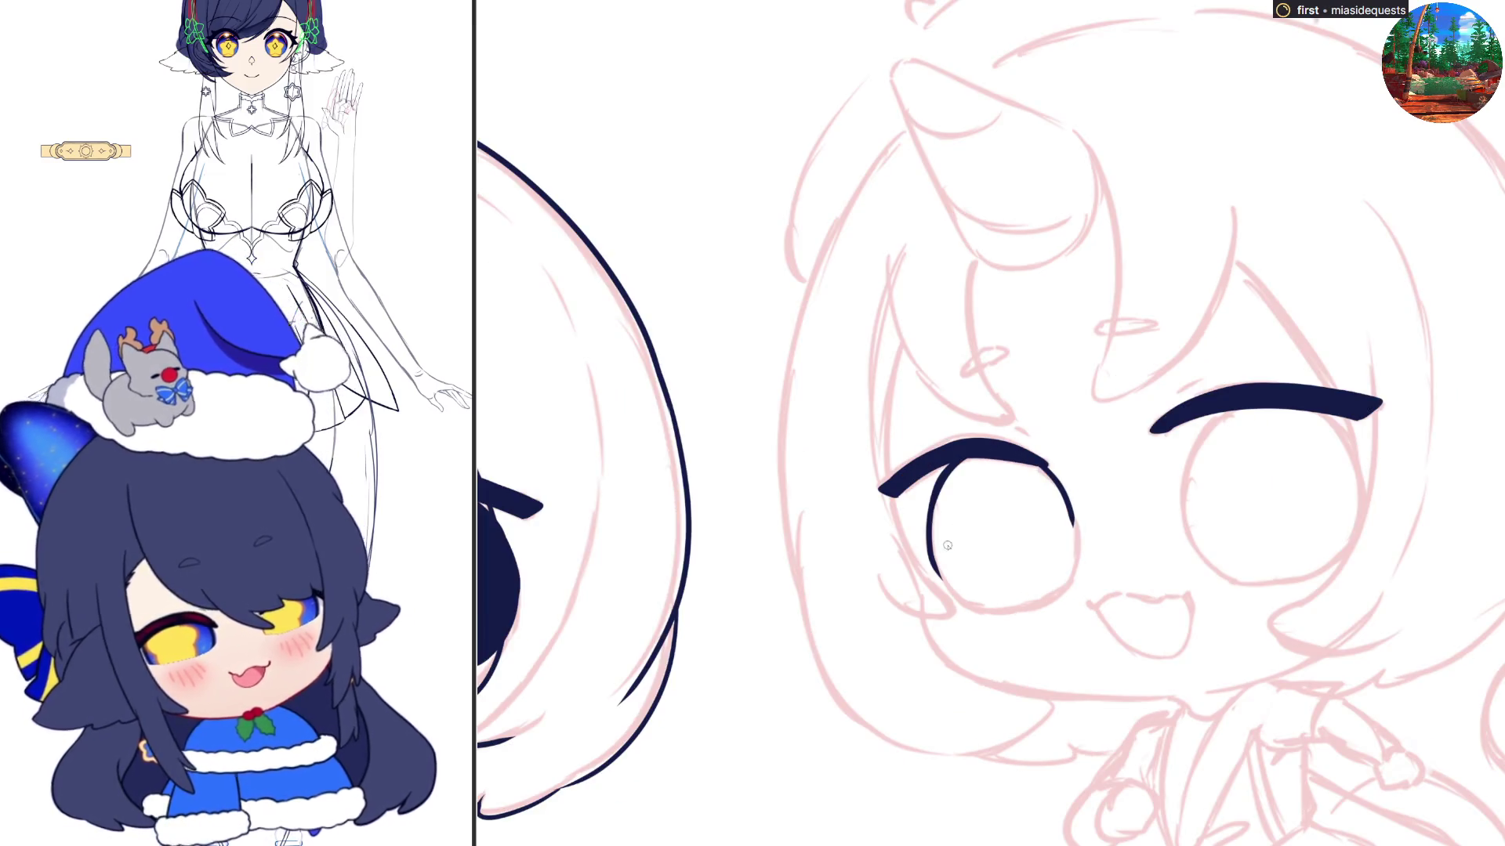
Close the eye's bottom outline, fill it solid dark navy, and start the right eye's left edge
{"action": "mouse_move", "coordinate": [934, 558]}
{"action": "left_mouse_down"}
{"action": "mouse_move", "coordinate": [981, 615]}
{"action": "mouse_move", "coordinate": [1013, 612]}
{"action": "left_mouse_up"}
{"action": "key", "text": "h"}
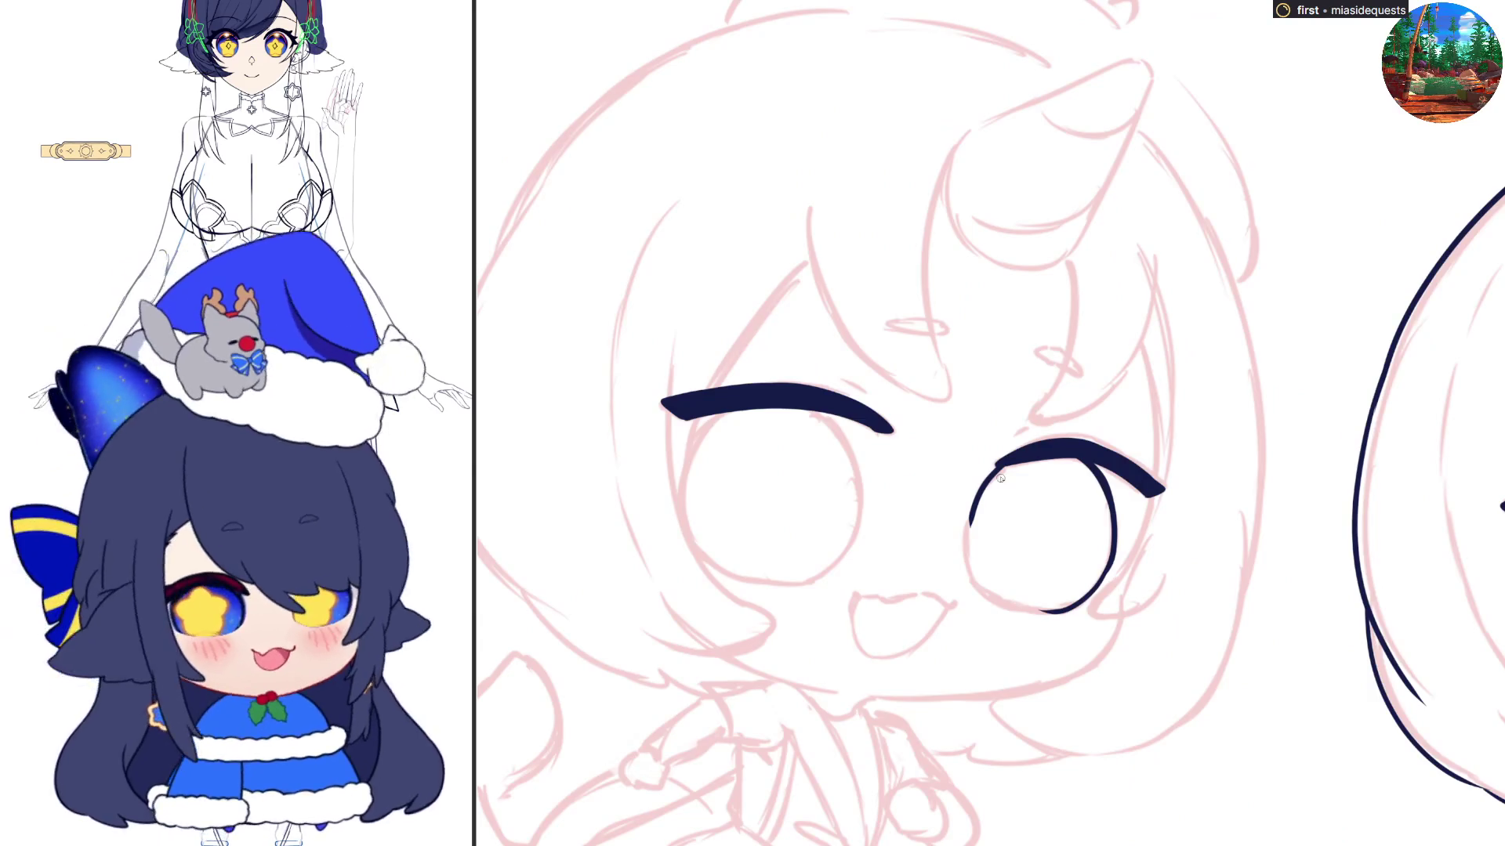
{"action": "left_click_drag", "start_coordinate": [970, 535], "coordinate": [968, 580]}
{"action": "mouse_move", "coordinate": [976, 498]}
{"action": "left_mouse_down"}
{"action": "mouse_move", "coordinate": [963, 569]}
{"action": "mouse_move", "coordinate": [991, 604]}
{"action": "mouse_move", "coordinate": [1062, 613]}
{"action": "left_mouse_up"}
{"action": "left_click", "coordinate": [1058, 527]}
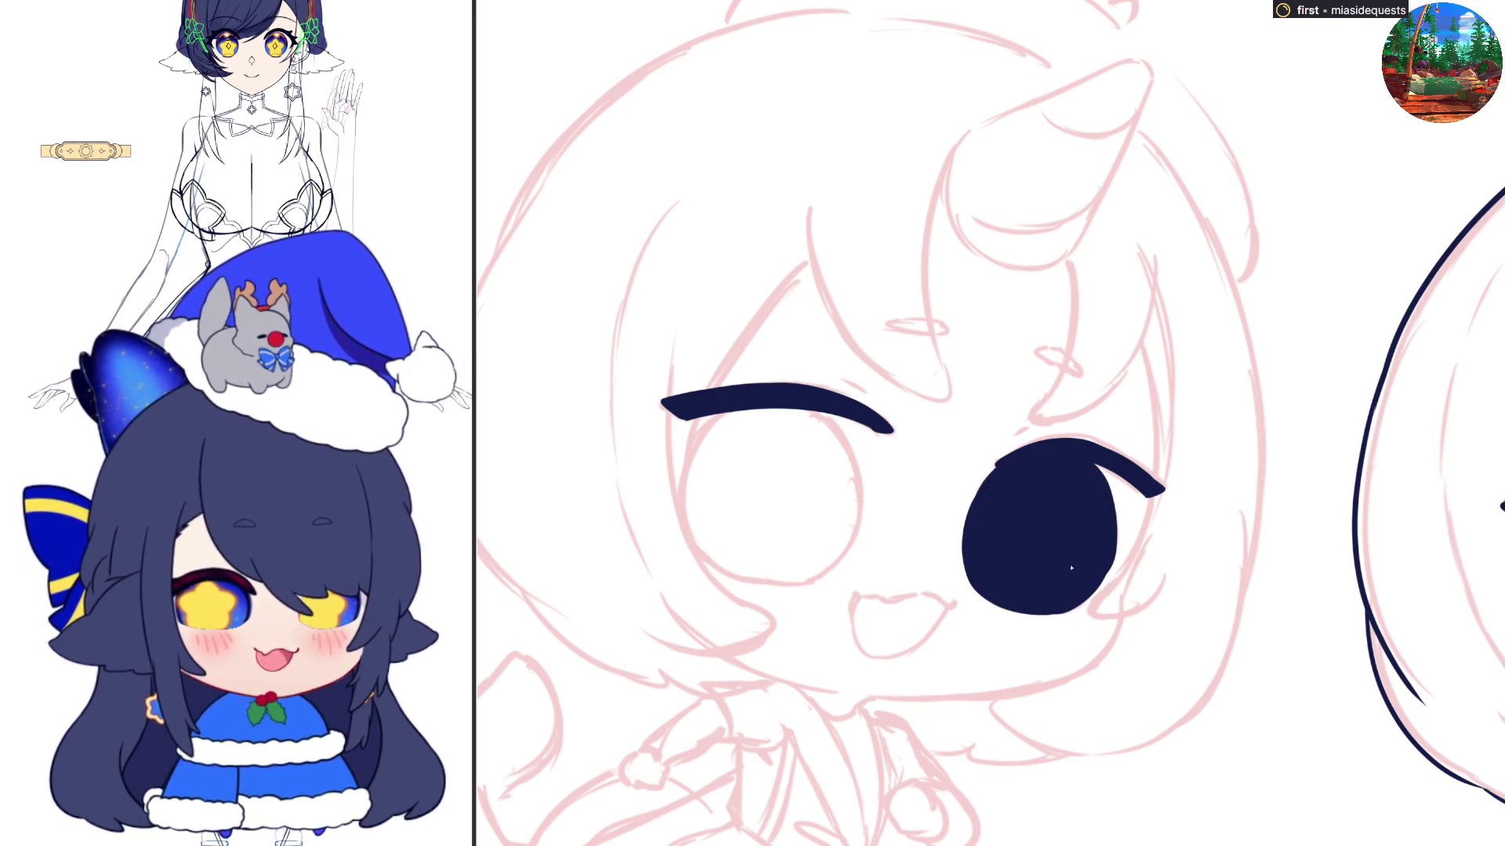
{"action": "key", "text": "h"}
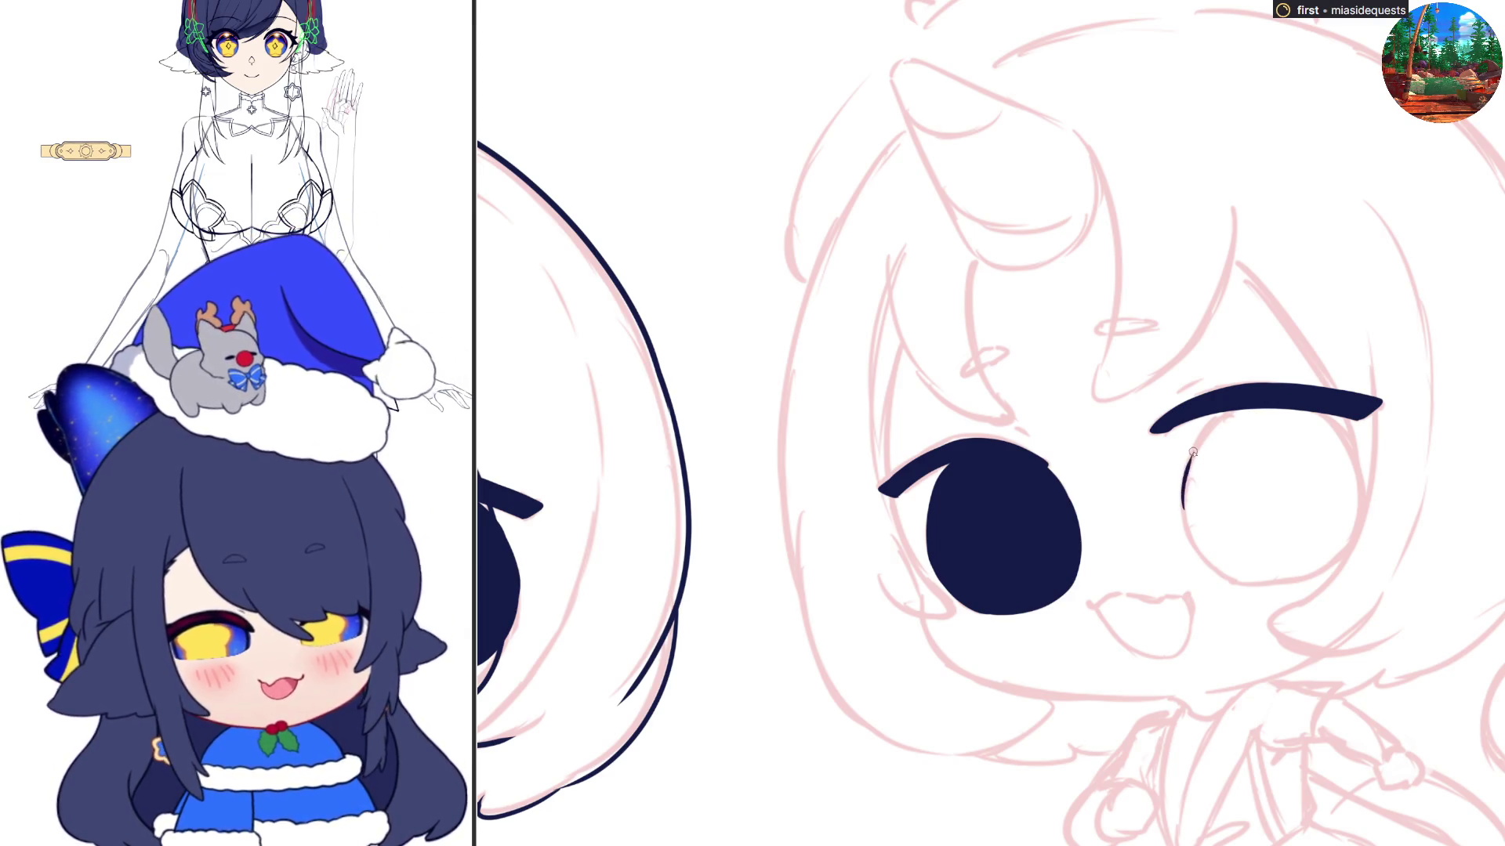
{"action": "mouse_move", "coordinate": [1181, 511]}
{"action": "left_mouse_down"}
{"action": "mouse_move", "coordinate": [1185, 462]}
{"action": "mouse_move", "coordinate": [1214, 413]}
{"action": "left_mouse_up"}
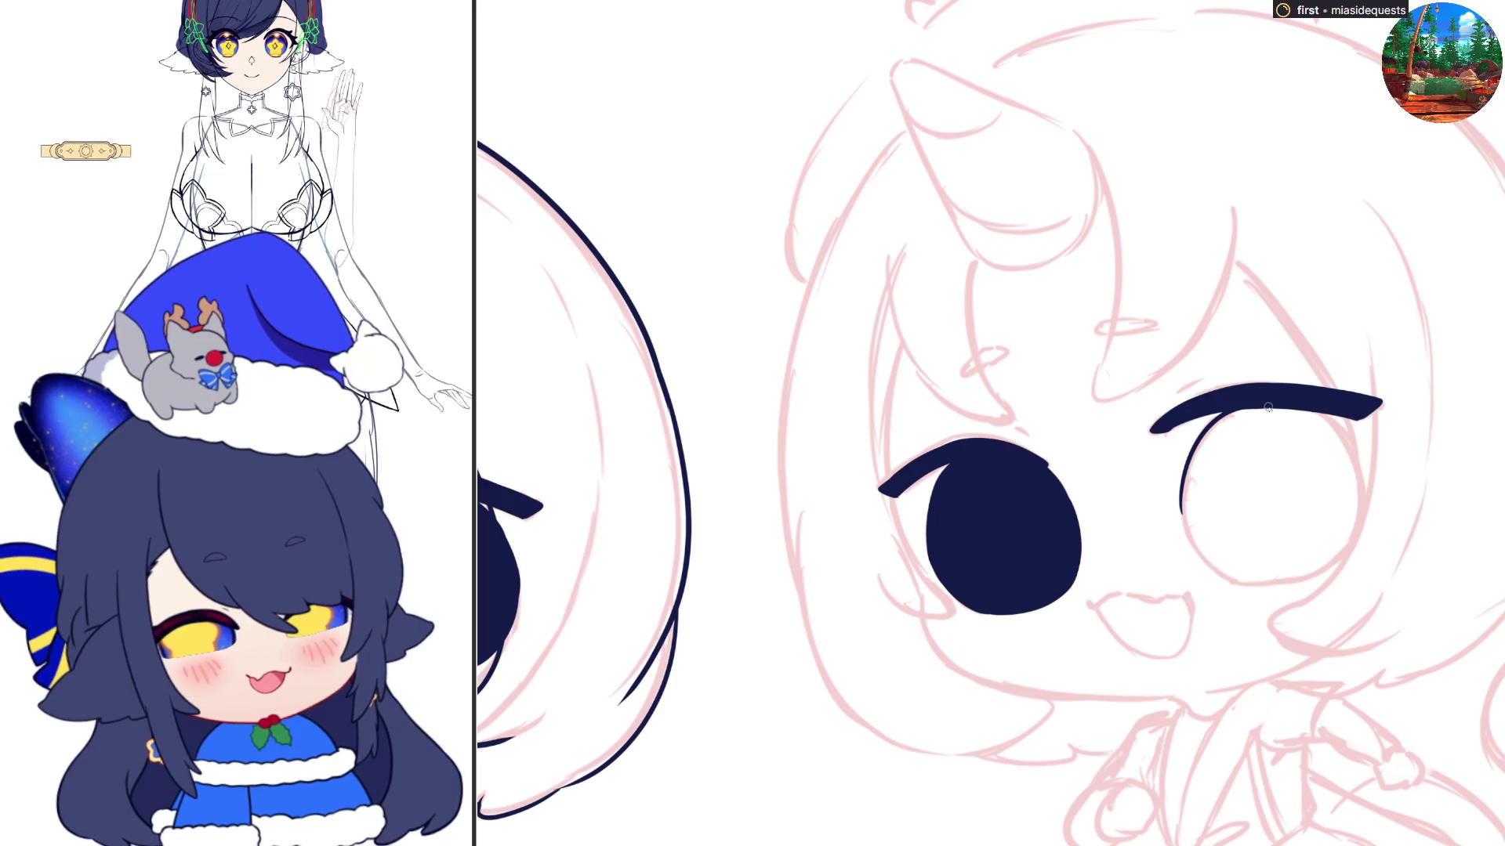
Outline the second chibi's right eye, fill it solid navy, and begin the mouth's wavy top line
{"action": "left_click_drag", "start_coordinate": [1323, 413], "coordinate": [1363, 489]}
{"action": "key", "text": "ctrl+z"}
{"action": "mouse_move", "coordinate": [1342, 437]}
{"action": "left_mouse_down"}
{"action": "mouse_move", "coordinate": [1361, 532]}
{"action": "mouse_move", "coordinate": [1319, 576]}
{"action": "left_mouse_up"}
{"action": "key", "text": "ctrl+z"}
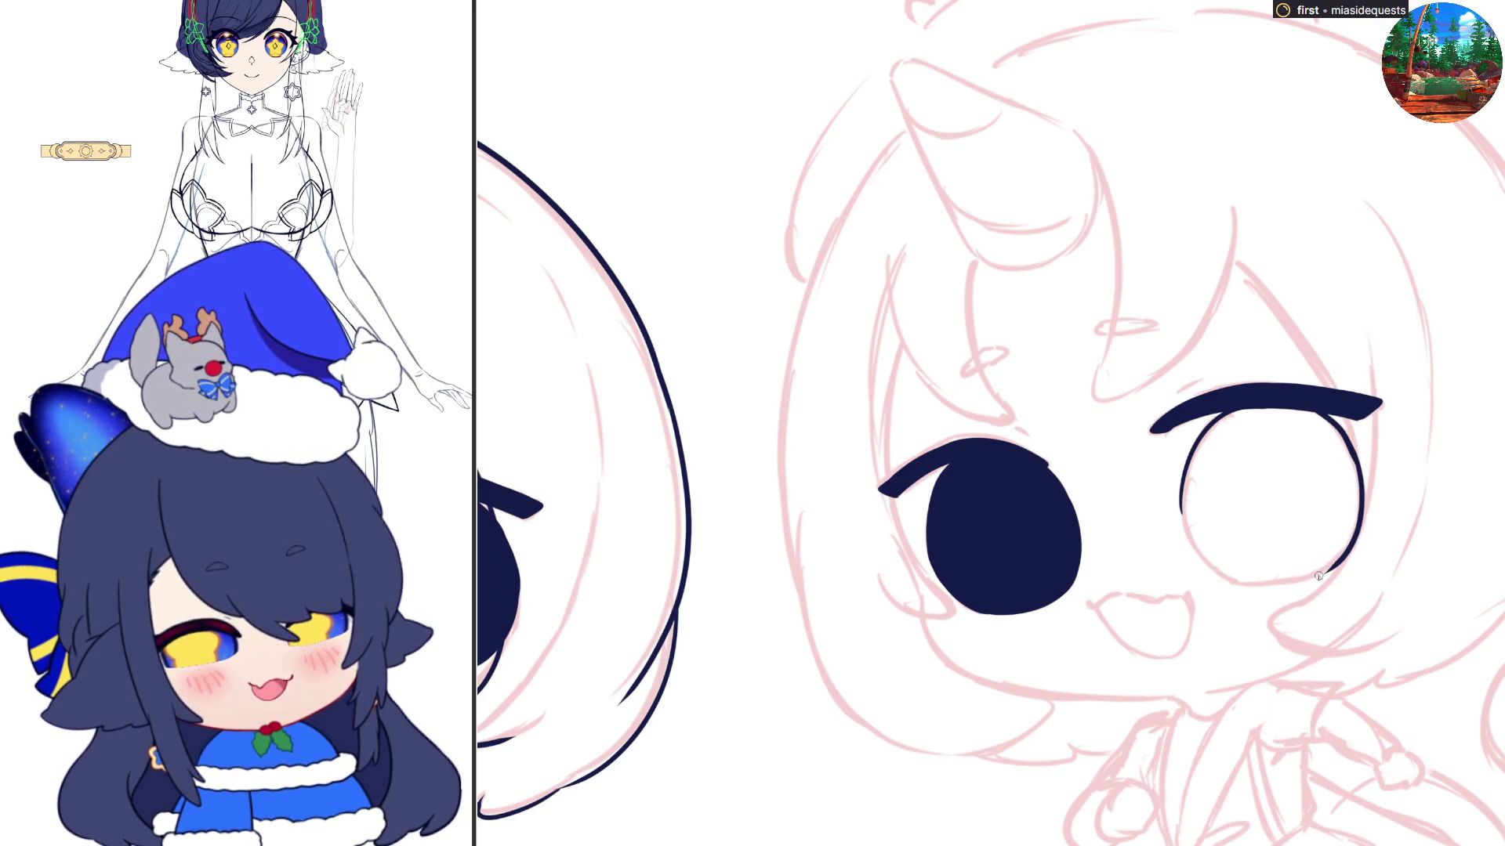
{"action": "mouse_move", "coordinate": [1180, 505]}
{"action": "left_mouse_down"}
{"action": "mouse_move", "coordinate": [1209, 572]}
{"action": "mouse_move", "coordinate": [1274, 586]}
{"action": "mouse_move", "coordinate": [1332, 568]}
{"action": "mouse_move", "coordinate": [1349, 541]}
{"action": "left_mouse_up"}
{"action": "left_click", "coordinate": [1323, 527]}
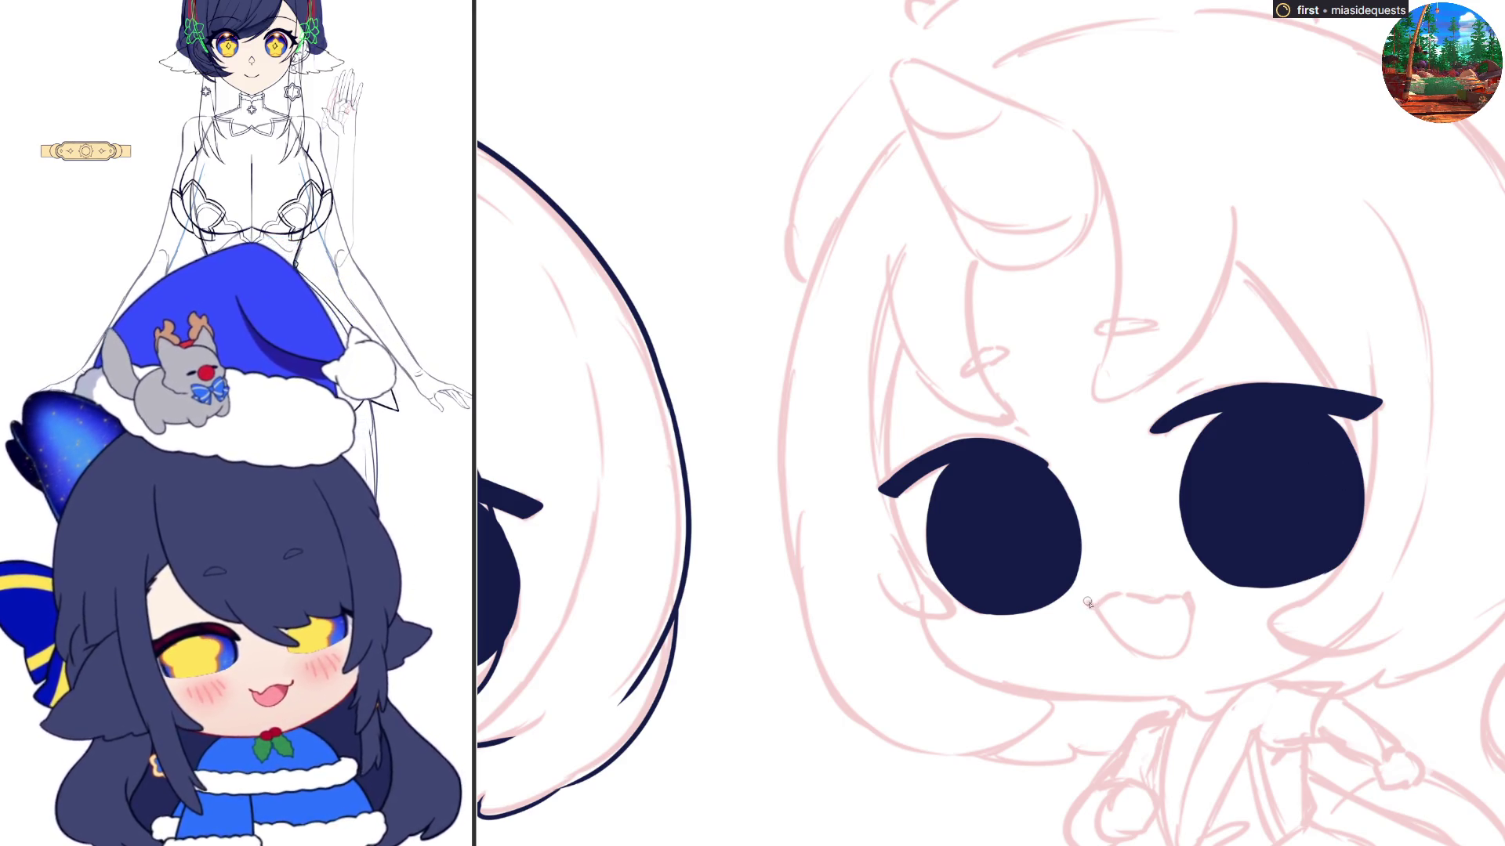
{"action": "left_click_drag", "start_coordinate": [1086, 604], "coordinate": [1191, 593]}
{"action": "key", "text": "ctrl+z"}
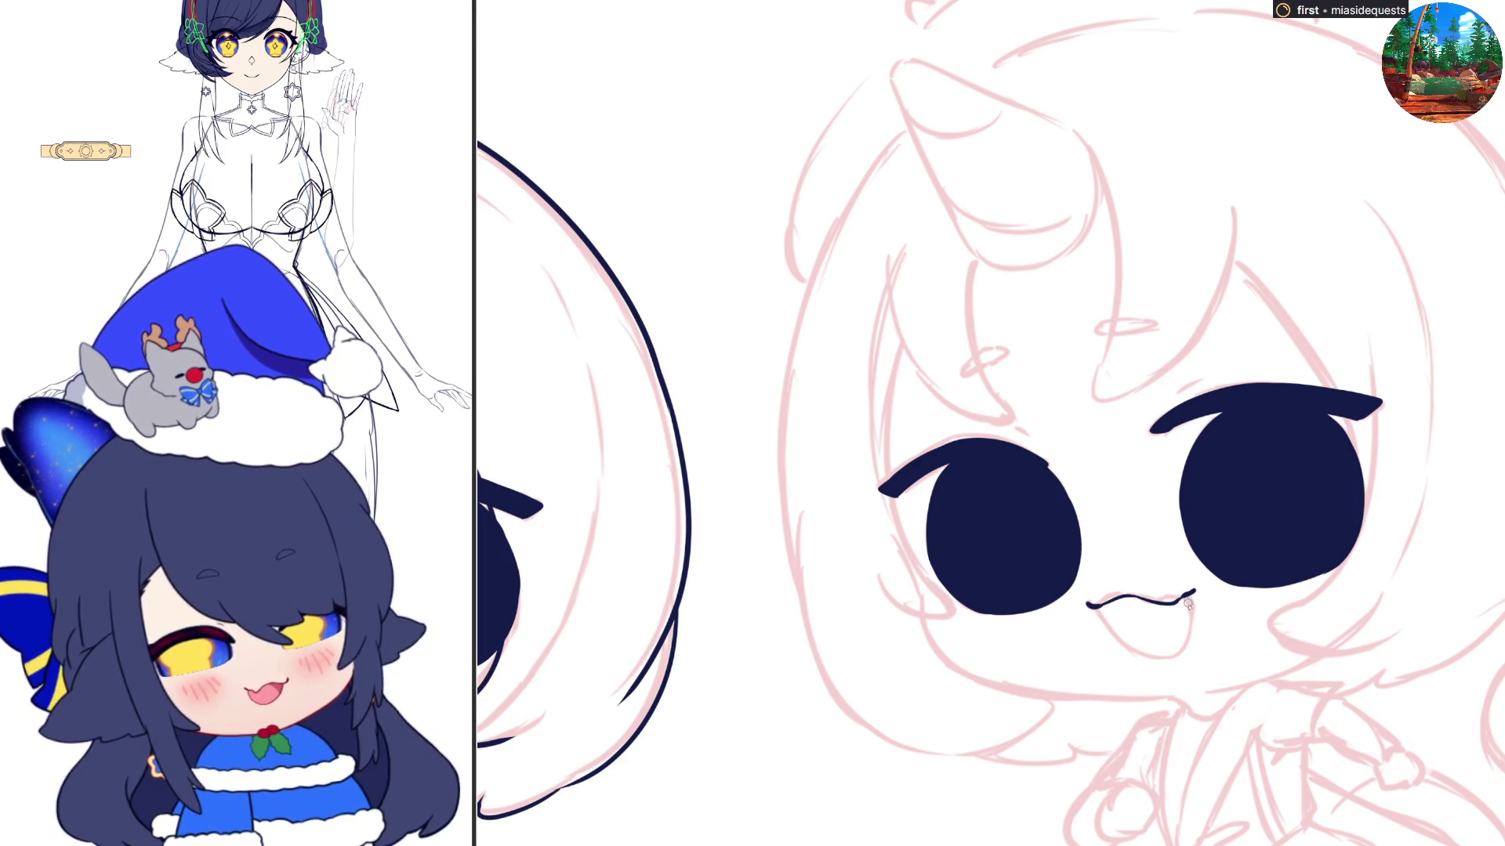
Draw the mouth's lower curve up to its right corner, closing it into an open smile
{"action": "left_click_drag", "start_coordinate": [1191, 595], "coordinate": [1188, 610]}
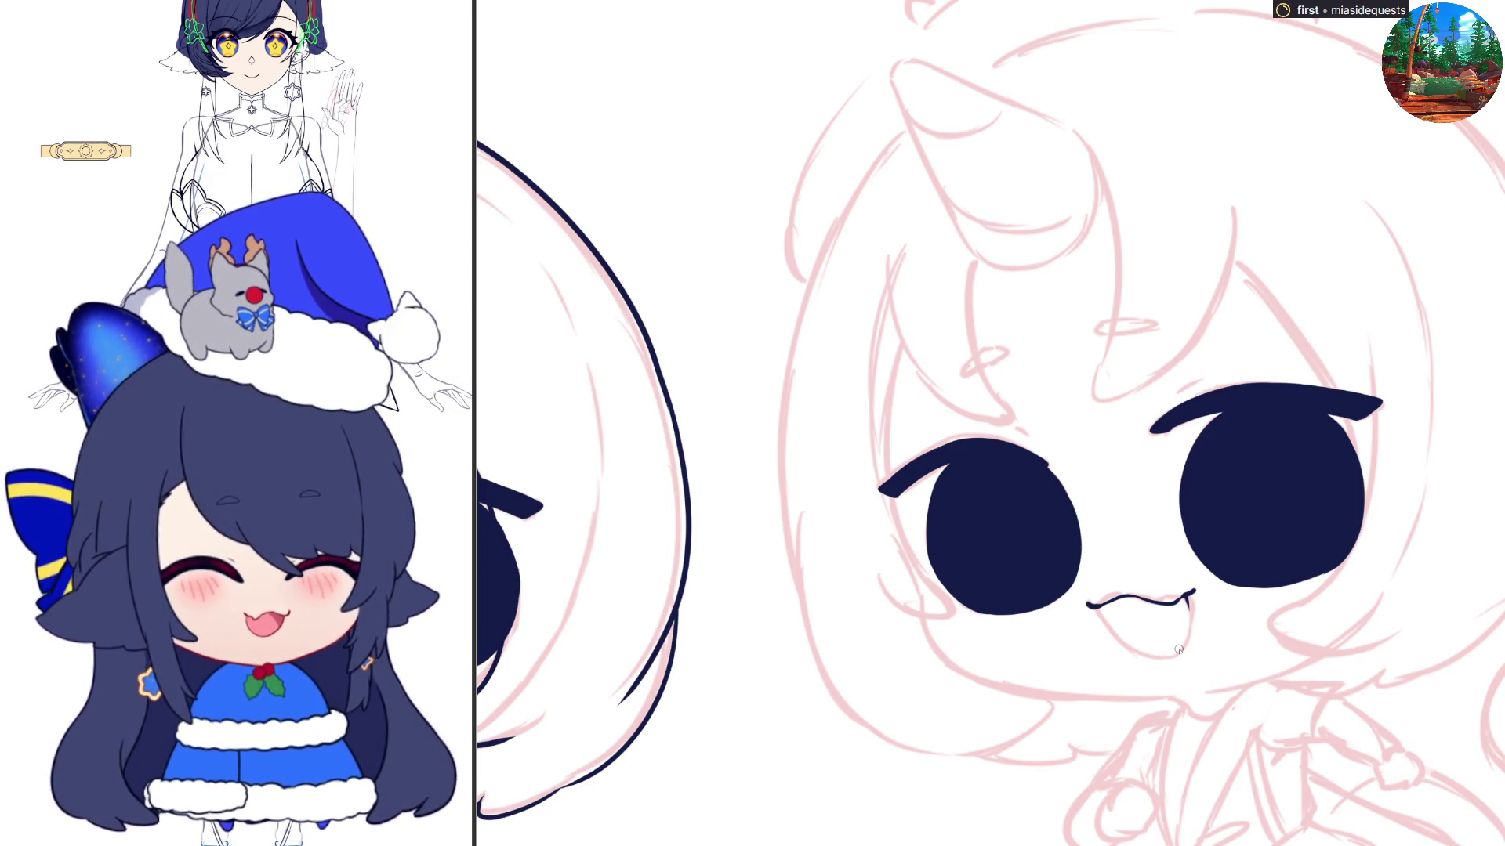
{"action": "mouse_move", "coordinate": [1095, 605]}
{"action": "left_mouse_down"}
{"action": "mouse_move", "coordinate": [1113, 635]}
{"action": "mouse_move", "coordinate": [1176, 652]}
{"action": "mouse_move", "coordinate": [1190, 608]}
{"action": "left_mouse_up"}
{"action": "key", "text": "ctrl+z"}
{"action": "left_click_drag", "start_coordinate": [1156, 655], "coordinate": [1189, 608]}
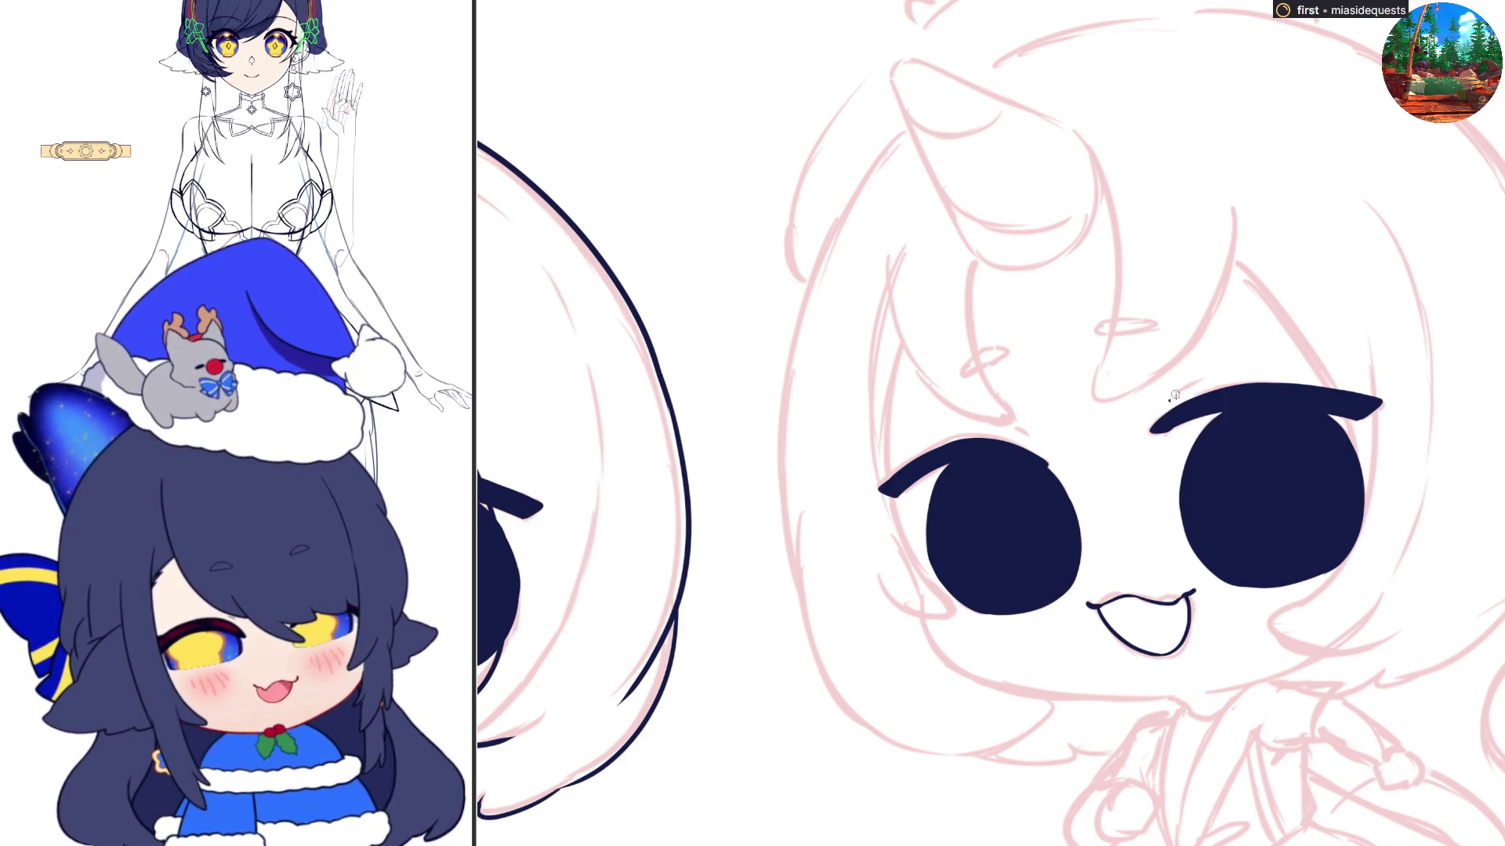
{"action": "key", "text": "h"}
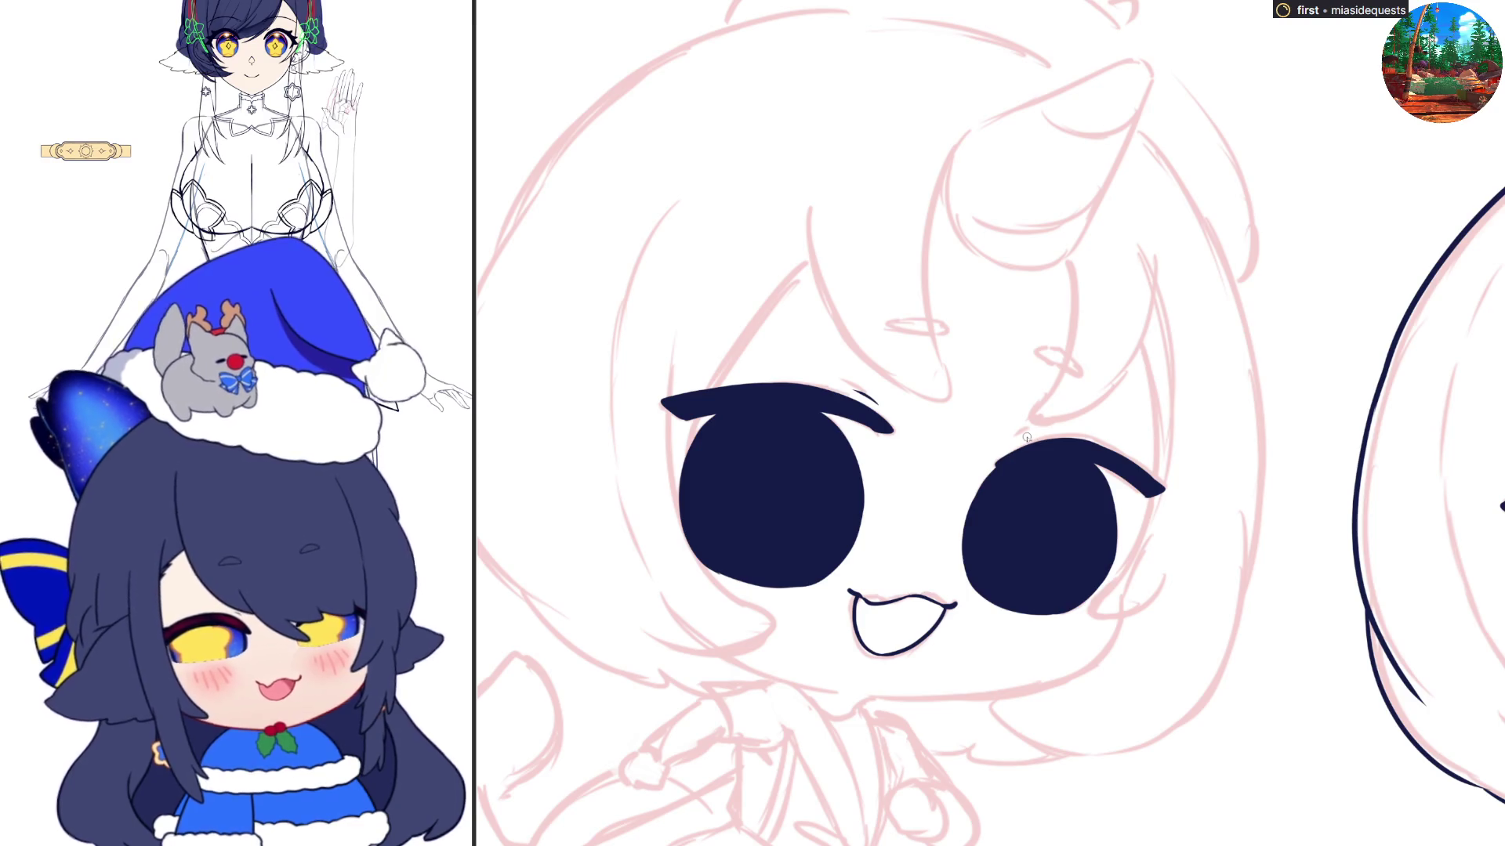
{"action": "key", "text": "h"}
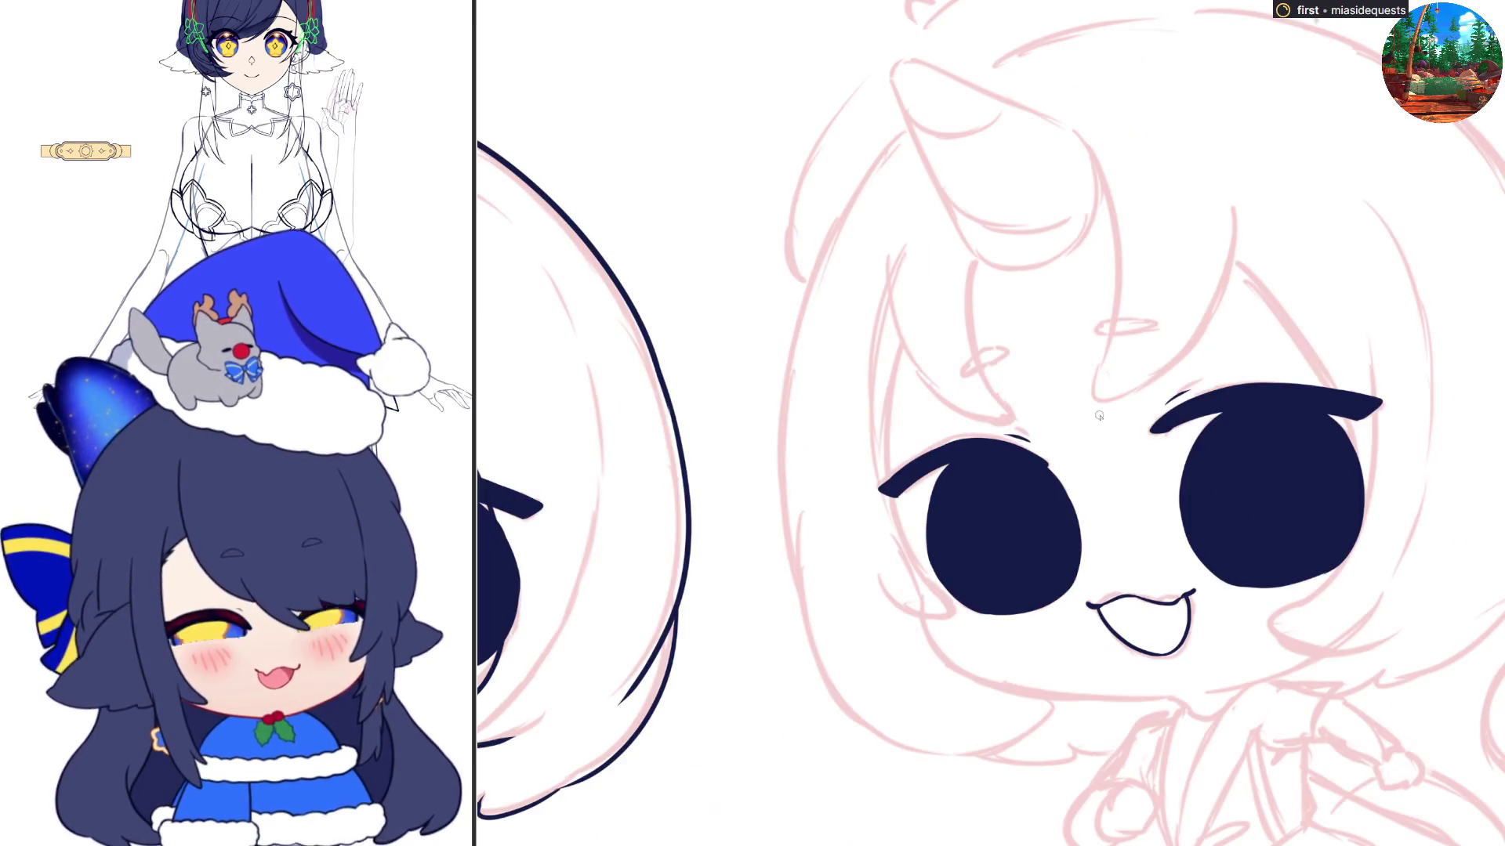
Ink small oval marks on the forehead and nudge one slightly left with a transform
{"action": "mouse_move", "coordinate": [1097, 330]}
{"action": "left_mouse_down"}
{"action": "mouse_move", "coordinate": [1152, 326]}
{"action": "mouse_move", "coordinate": [1113, 322]}
{"action": "mouse_move", "coordinate": [1070, 373]}
{"action": "mouse_move", "coordinate": [1082, 379]}
{"action": "mouse_move", "coordinate": [1033, 351]}
{"action": "left_mouse_up"}
{"action": "key", "text": "h"}
{"action": "key", "text": "ctrl+z"}
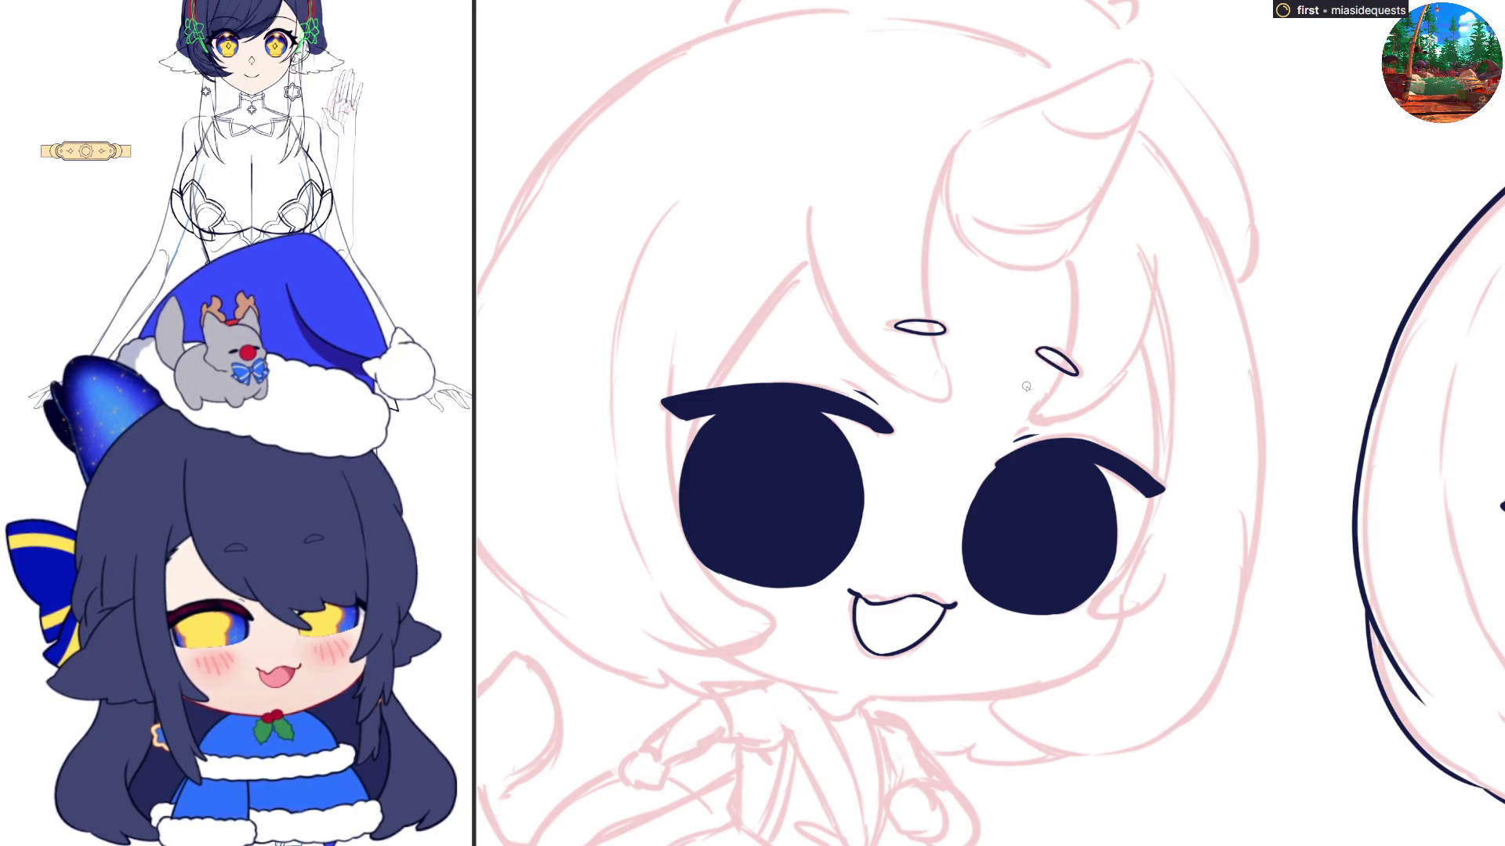
{"action": "key", "text": "h"}
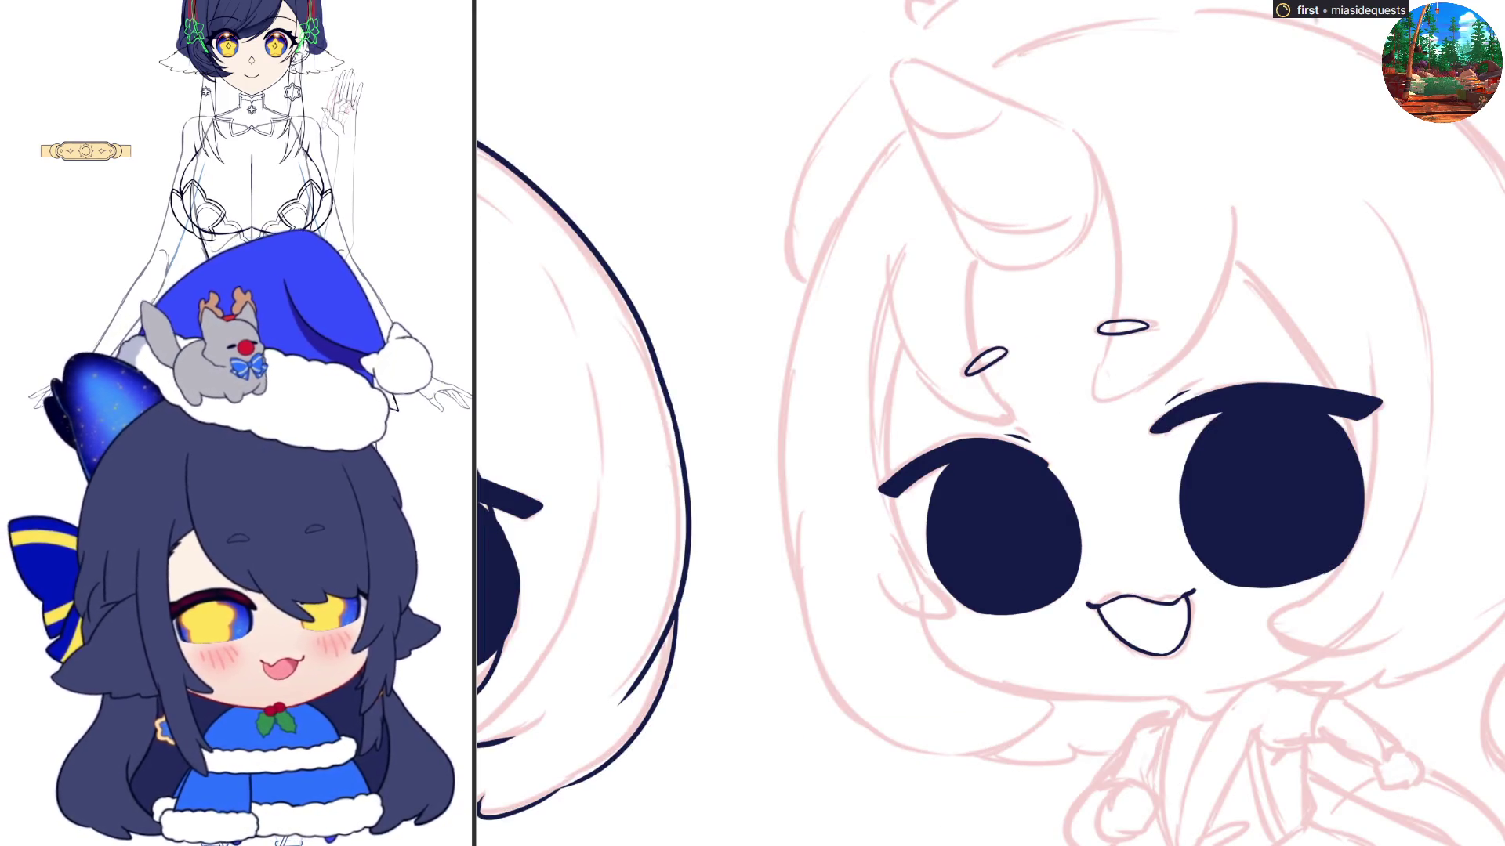
{"action": "left_click_drag", "start_coordinate": [1064, 305], "coordinate": [1067, 307]}
{"action": "key", "text": "ctrl+t"}
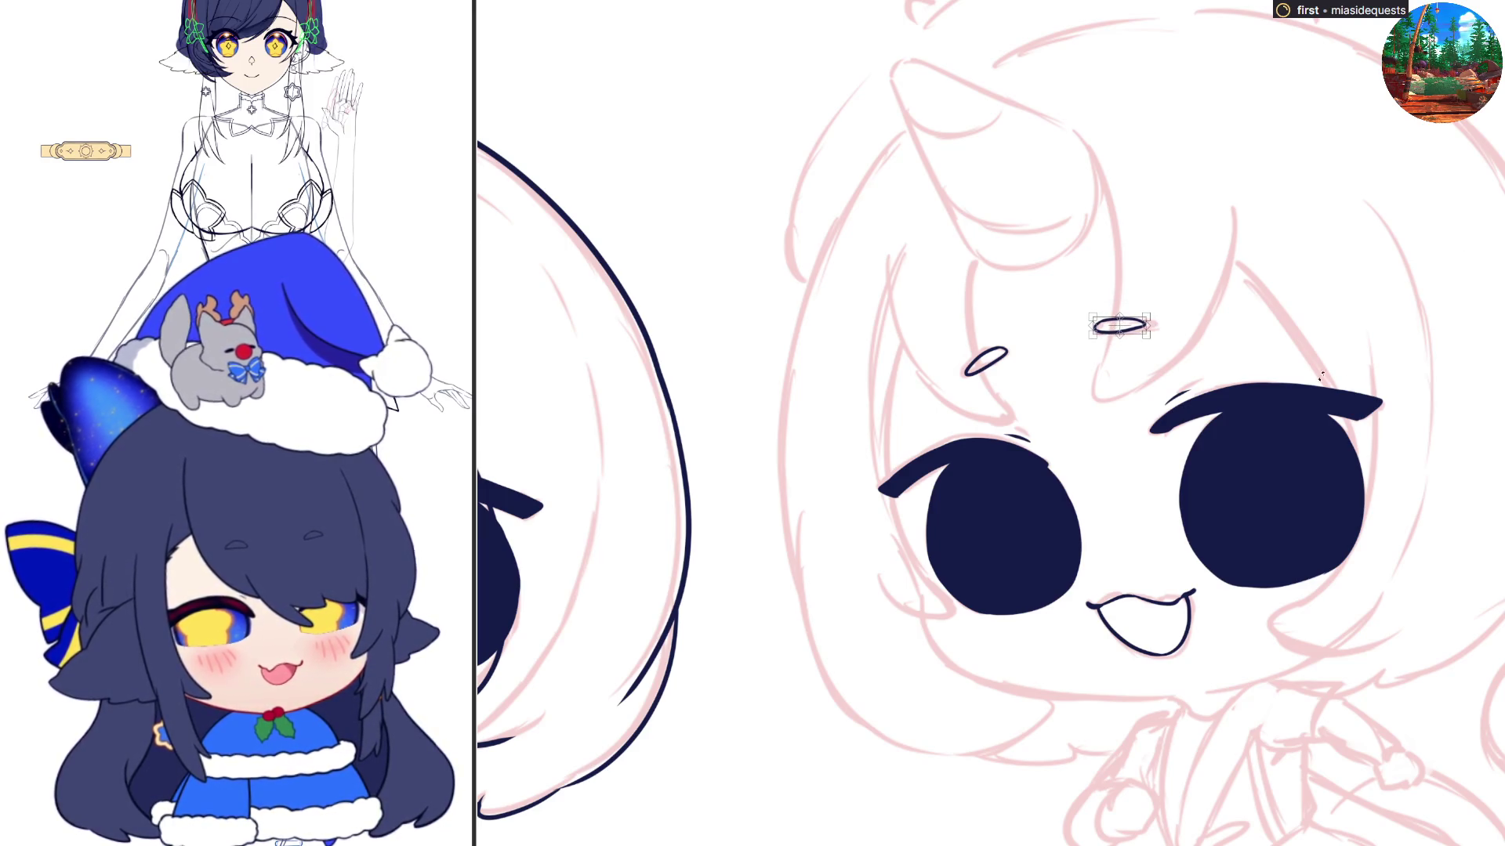
{"action": "key", "text": "Return"}
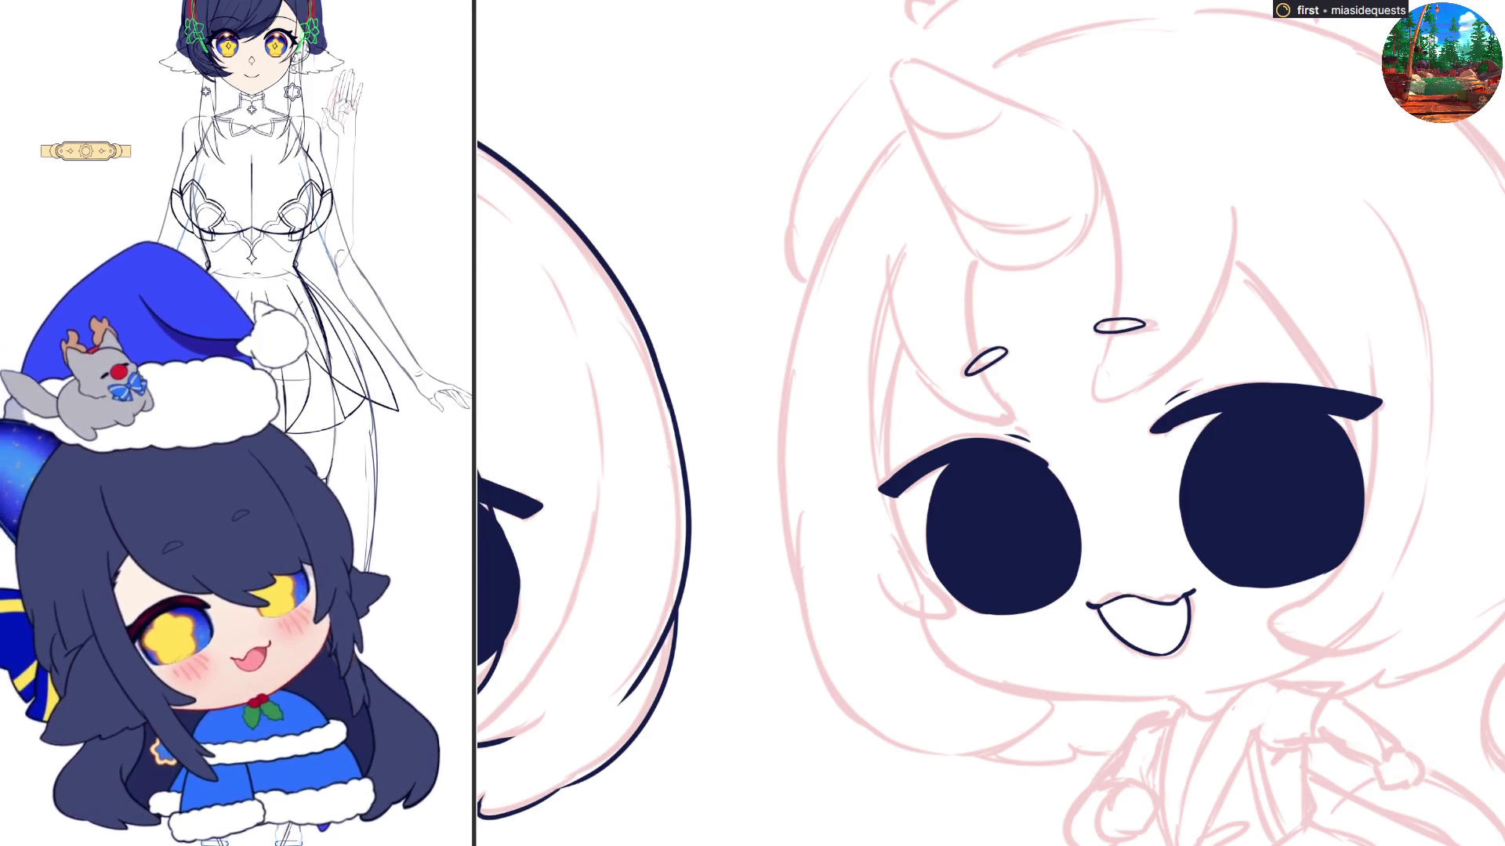